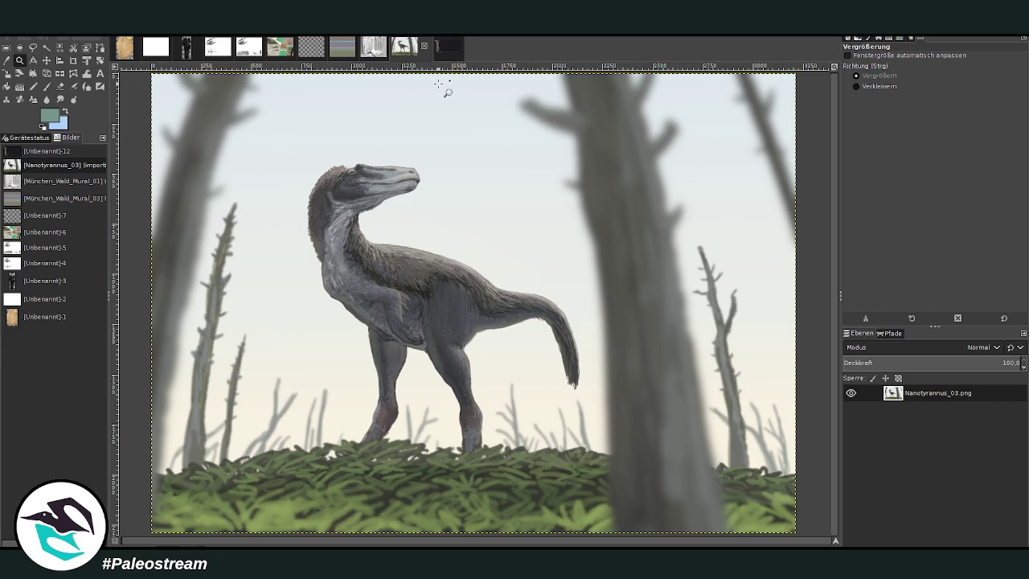
Switch to the [Unbenannt]-12 image showing the Discord species-vote screenshot
click(444, 45)
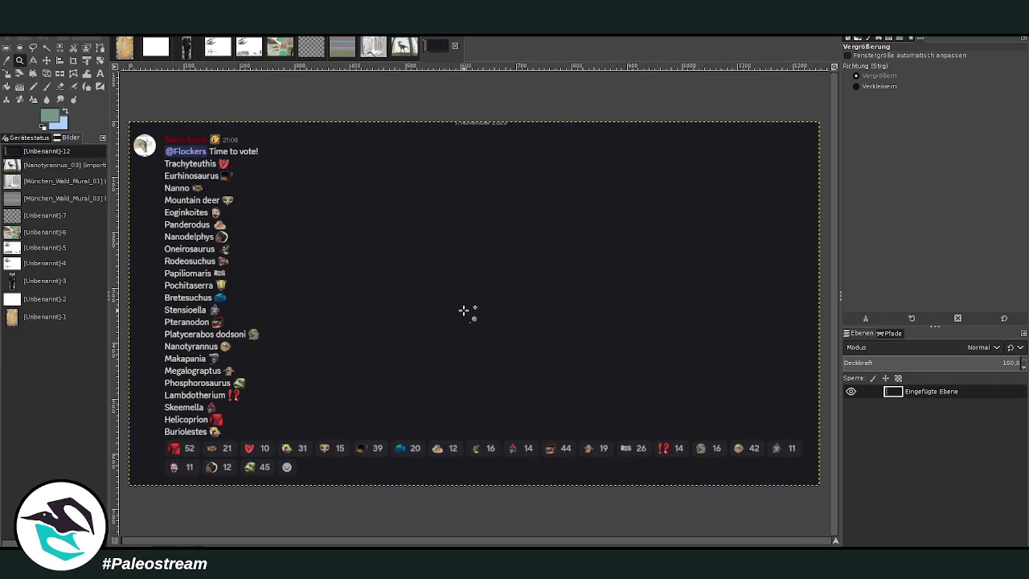
drag(123, 117, 821, 488)
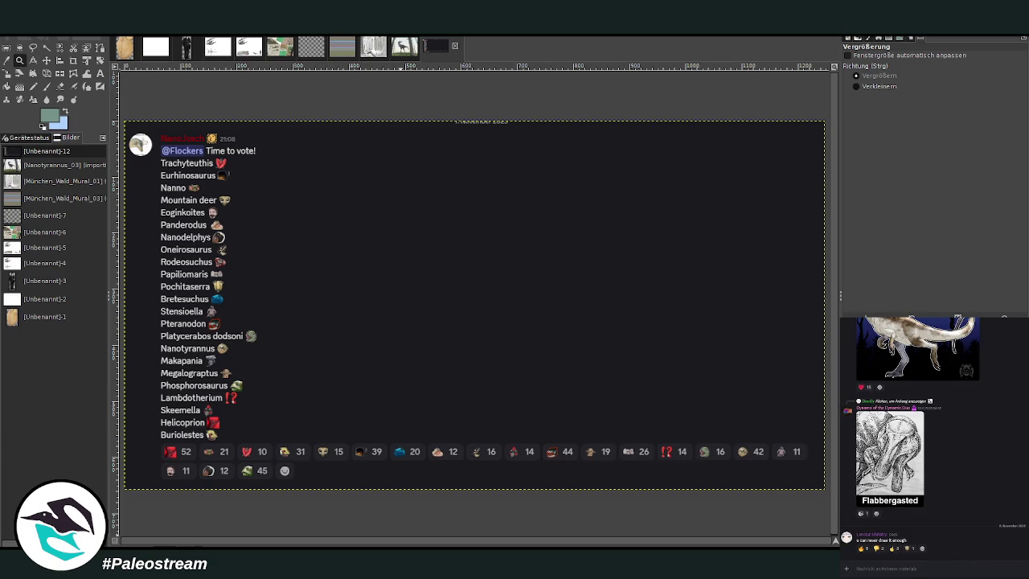
Select the Paintbrush with Chalk 03 at opacity 100 and size 85
drag(427, 471, 427, 469)
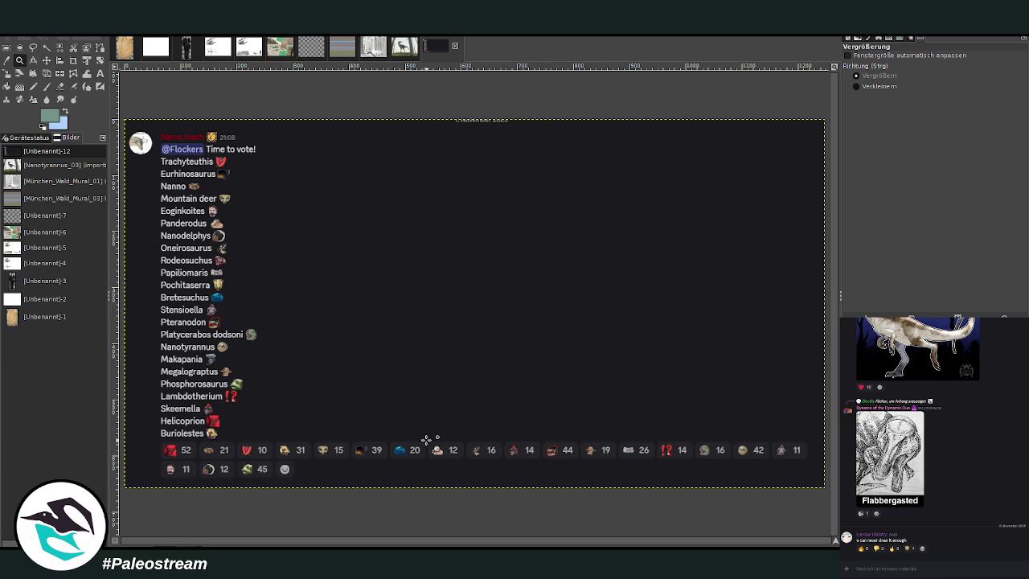
key(p)
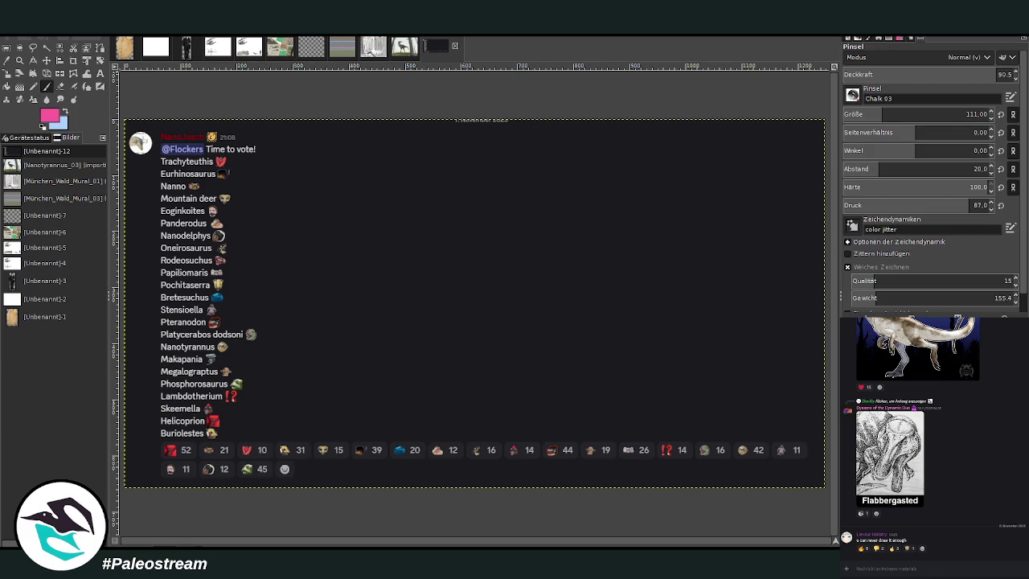
drag(964, 74, 1001, 74)
drag(883, 118, 851, 115)
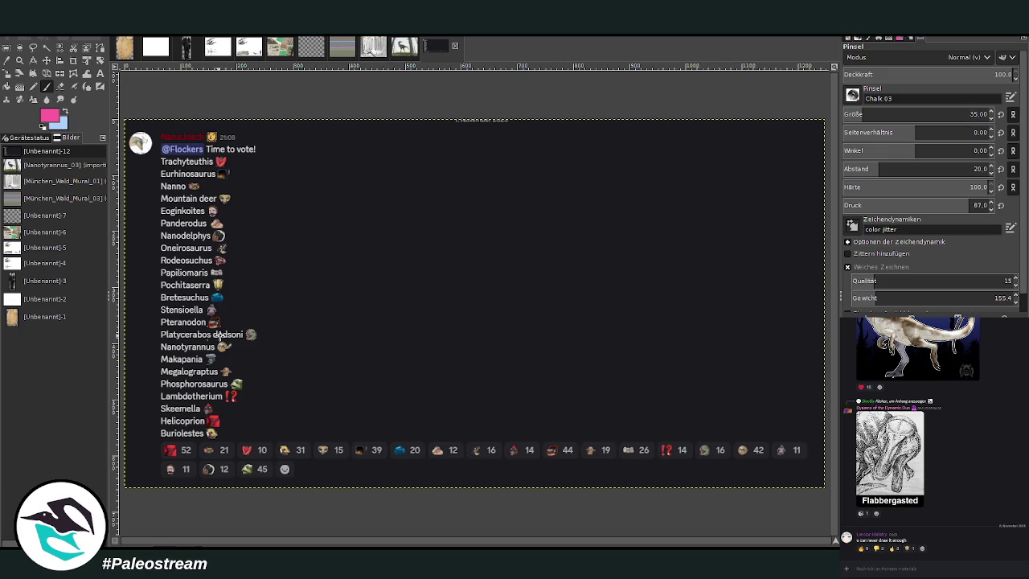
Ring the 52, 45, 44 and 42 reaction counts with freehand pink chalk circles
drag(175, 458, 160, 456)
mouse_move(254, 461)
mouse_down()
mouse_move(249, 482)
mouse_move(265, 464)
mouse_up()
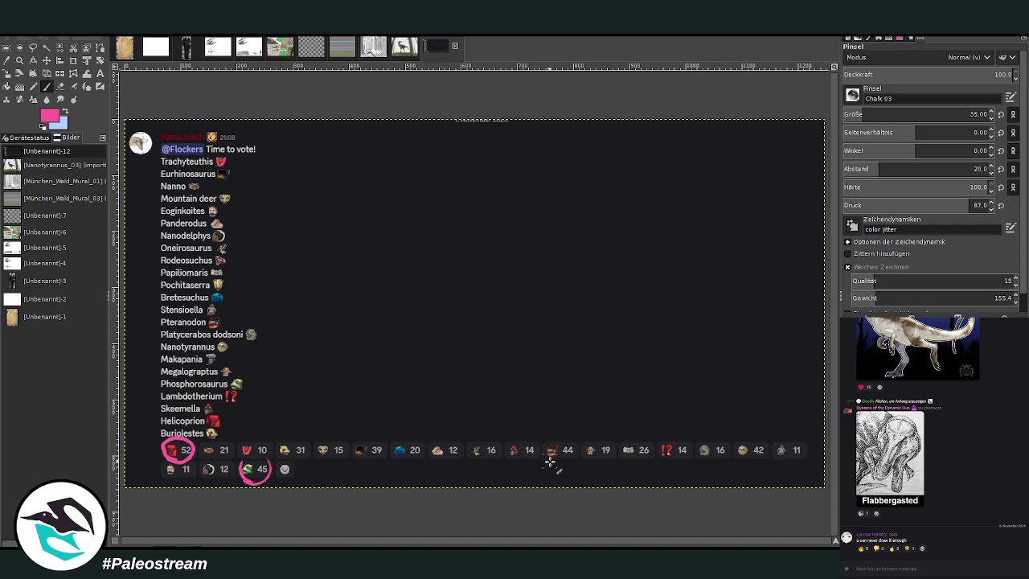
drag(552, 458, 572, 464)
drag(750, 460, 762, 462)
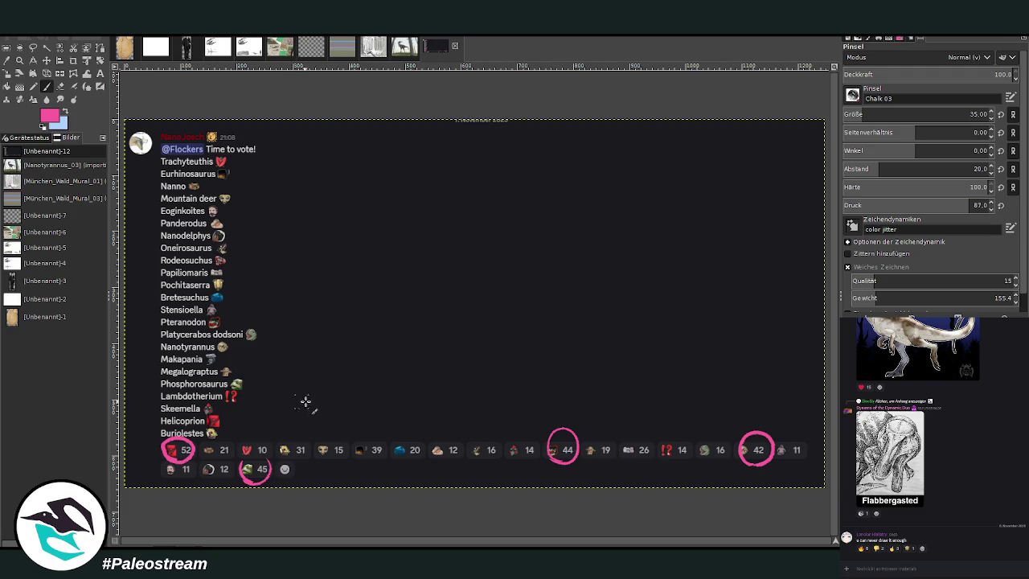
At brush size 25, paint ranked arrows for Helicoprion, Phosphorosaurus, Pteranodon and Nanotyrannus
click(863, 116)
drag(257, 380, 317, 386)
drag(231, 420, 395, 426)
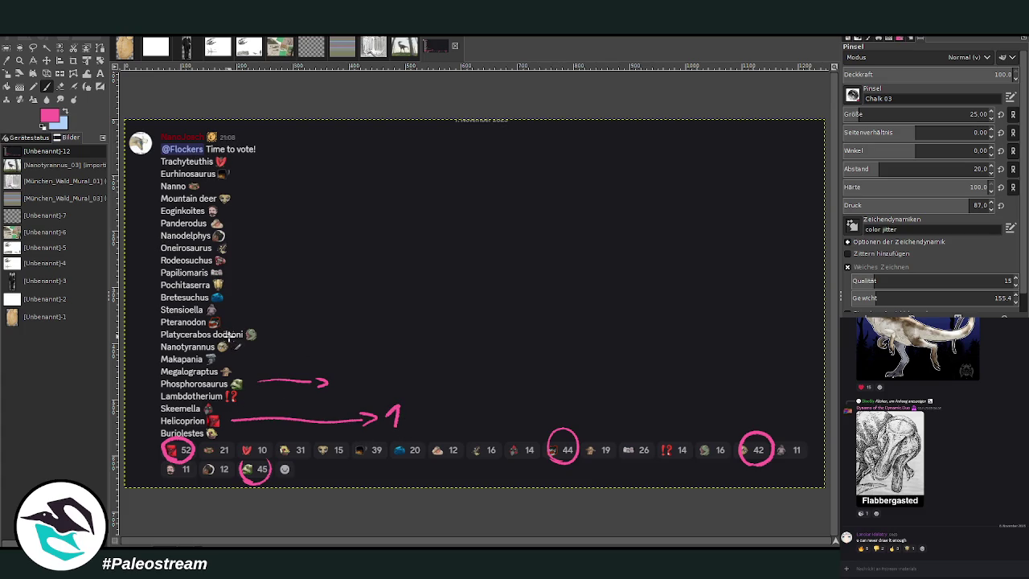
drag(337, 374, 350, 389)
mouse_move(225, 320)
mouse_down()
mouse_move(334, 318)
mouse_move(326, 327)
mouse_up()
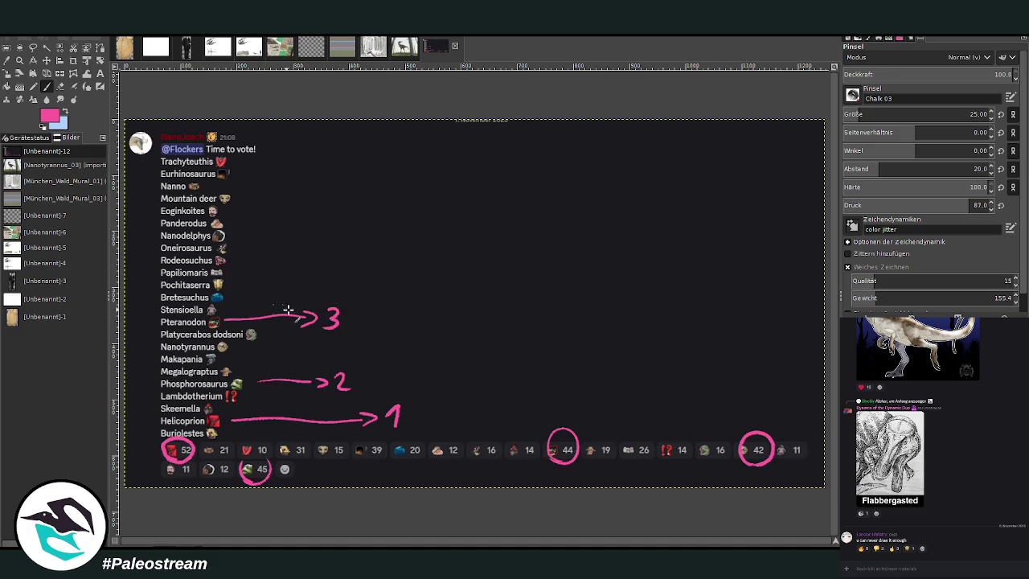
mouse_move(238, 350)
mouse_down()
mouse_move(389, 350)
mouse_move(421, 360)
mouse_up()
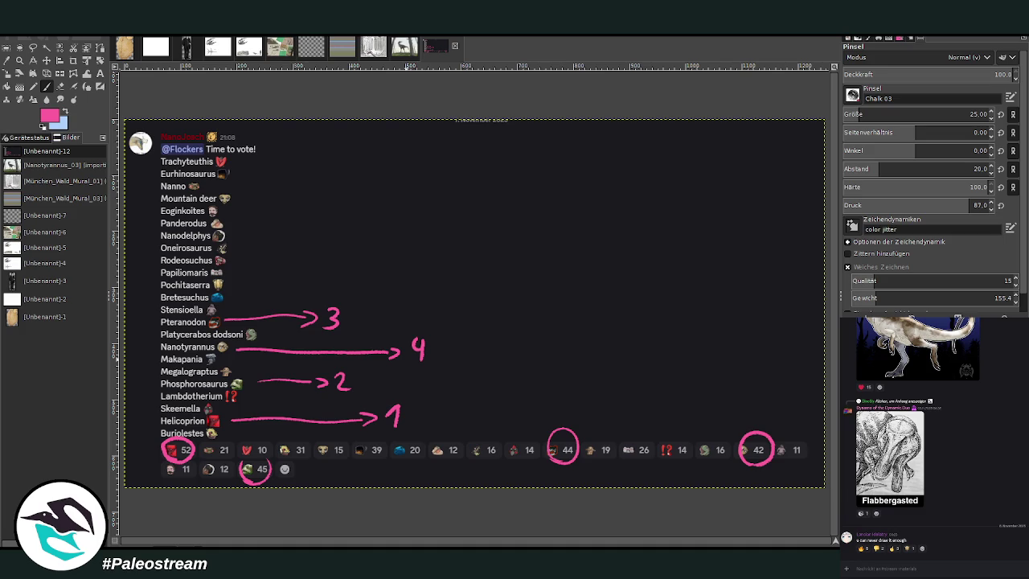
key(z)
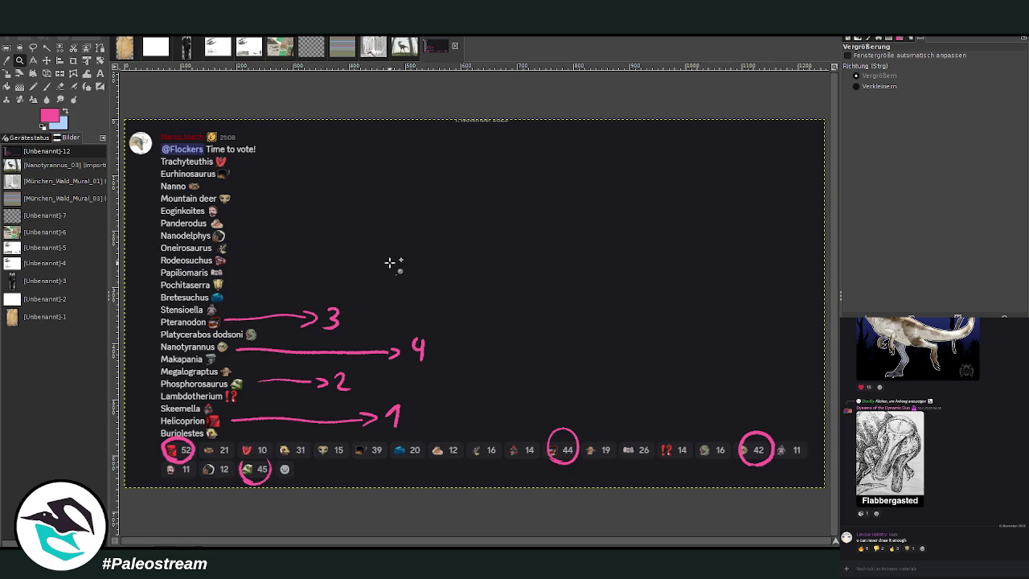
Switch to the Nanotyrannus image and paint over it in white at brush size 1277
click(401, 53)
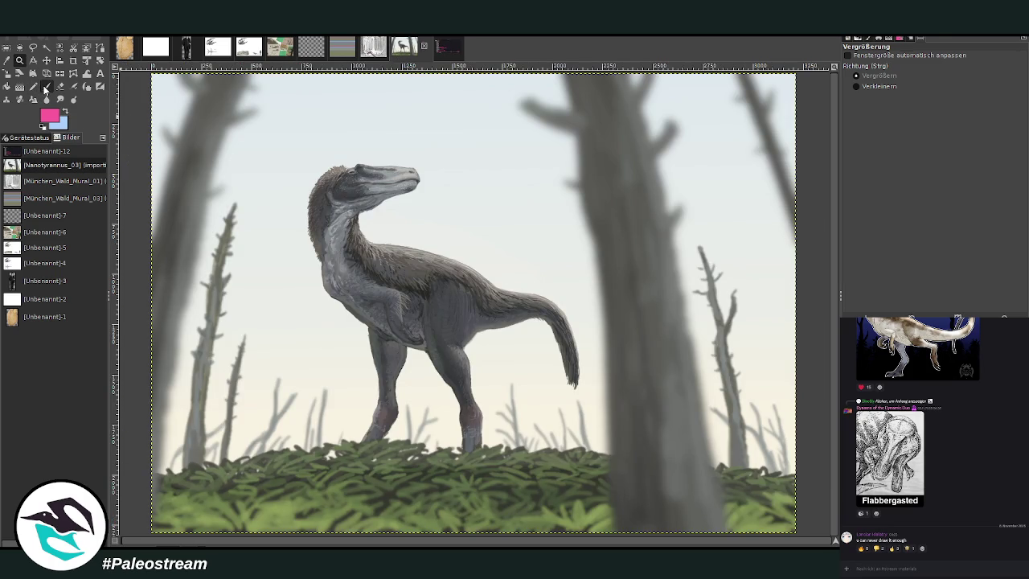
click(45, 87)
click(66, 113)
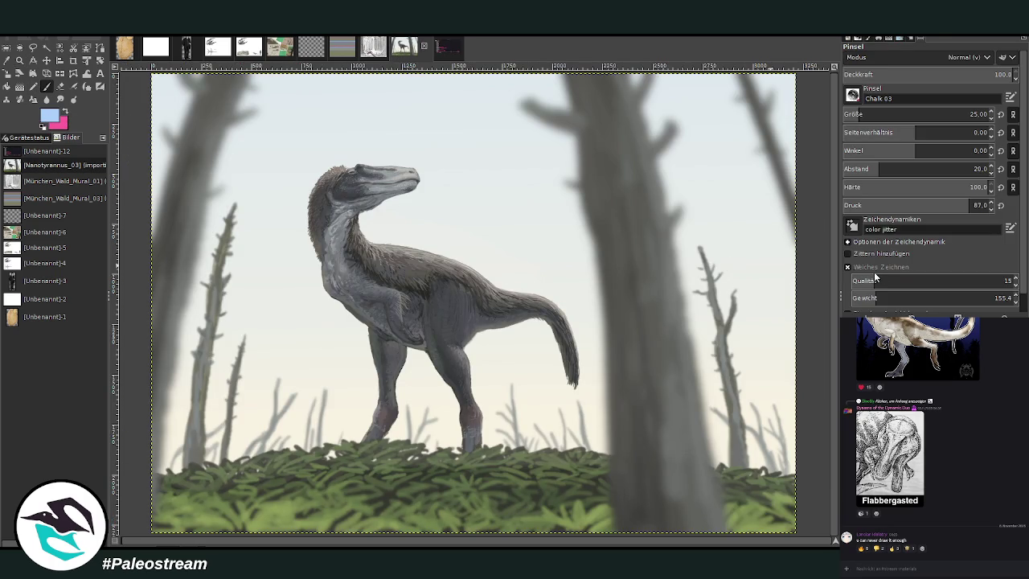
ctrl+click(741, 168)
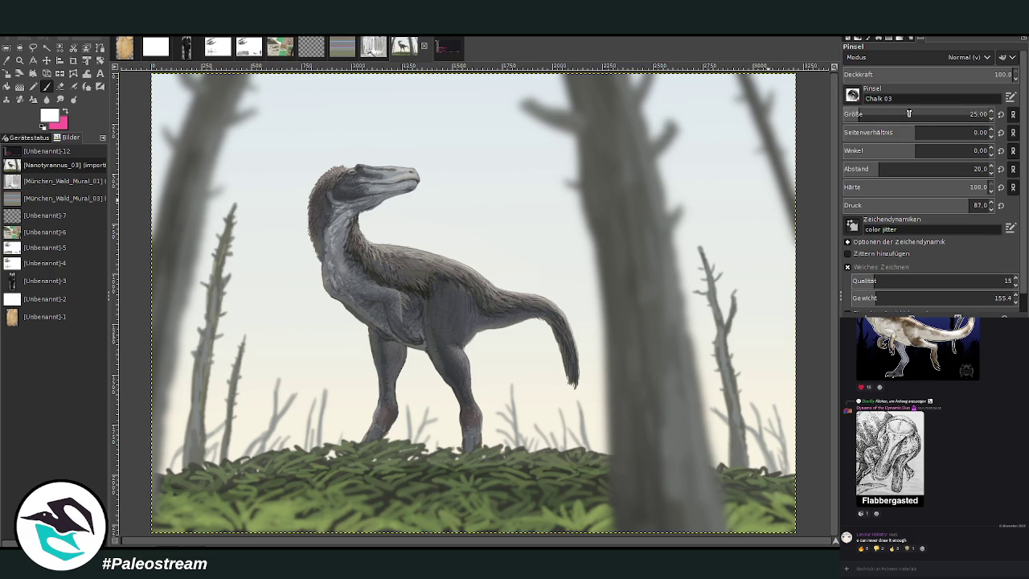
drag(870, 113, 964, 113)
click(405, 162)
mouse_move(404, 152)
mouse_down()
mouse_move(241, 172)
mouse_move(734, 149)
mouse_move(402, 196)
mouse_move(192, 458)
mouse_move(337, 506)
mouse_move(724, 490)
mouse_move(367, 310)
mouse_move(575, 176)
mouse_up()
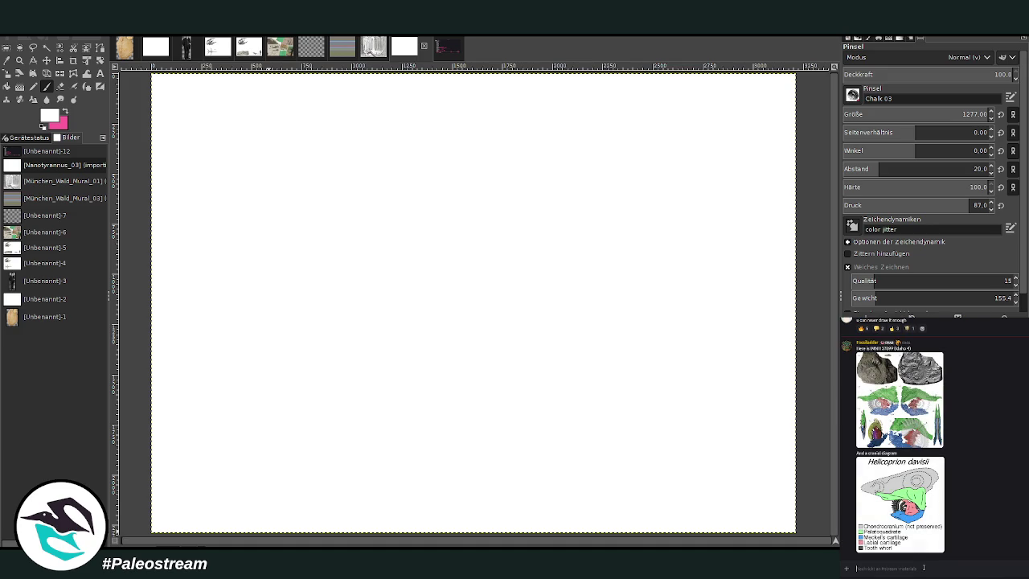
Paste and send the Nanotyrannus skeleton reference image in the chat
key(ctrl+v)
key(Return)
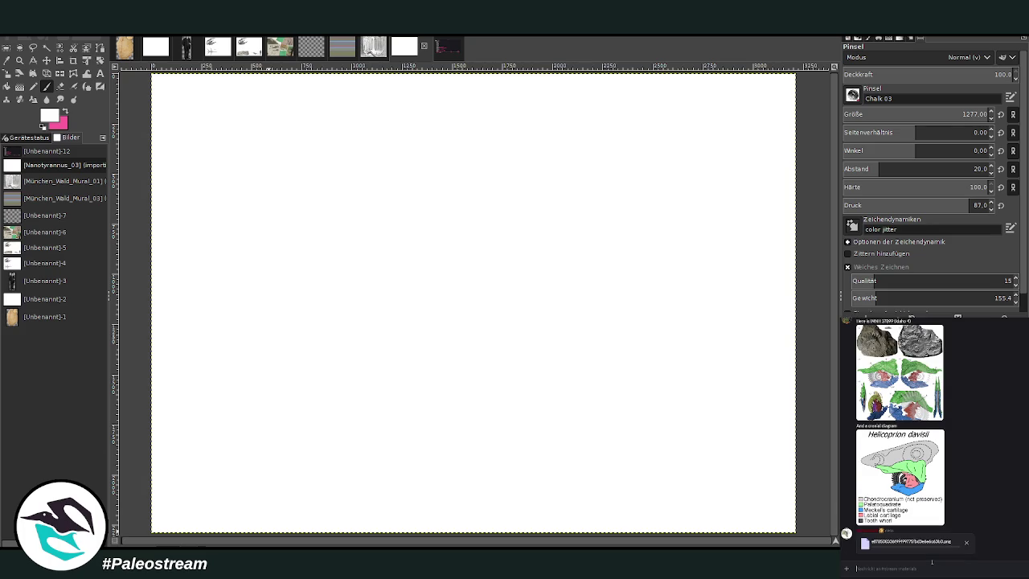
scroll(993, 505, up, 5)
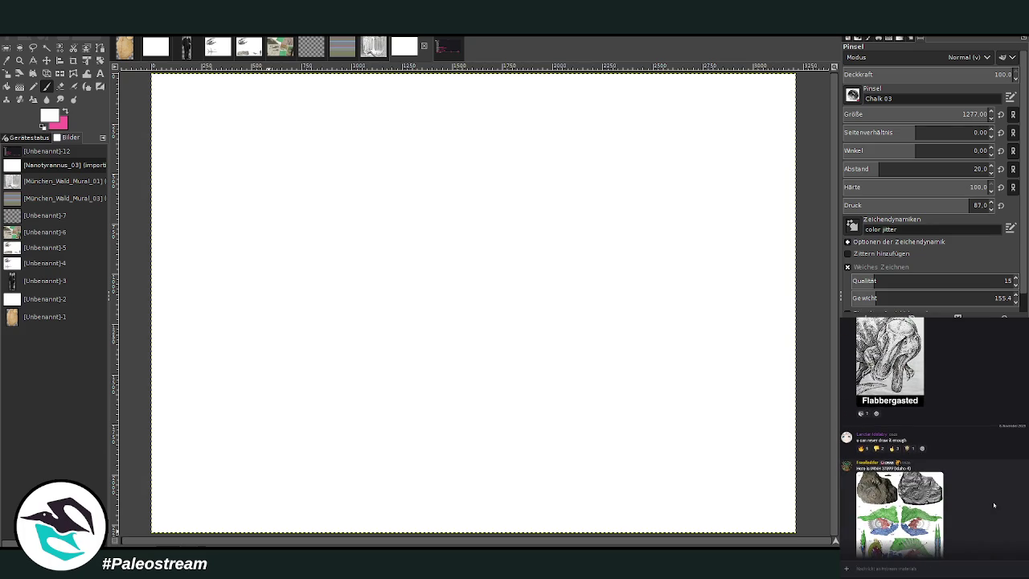
scroll(993, 504, down, 4)
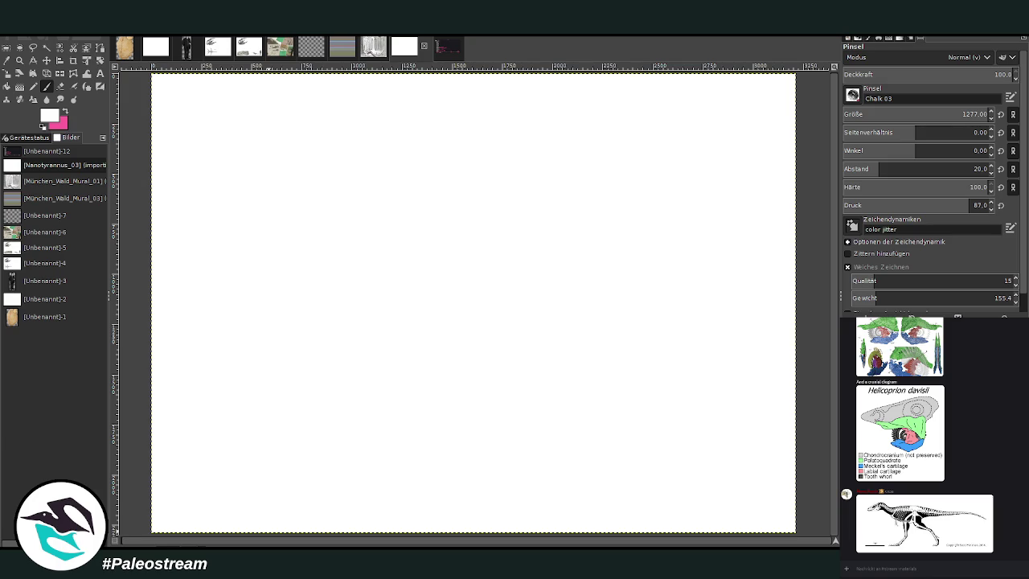
Post the two Nanotyrannus skull reference photos to the chat
key(ctrl+v)
key(Return)
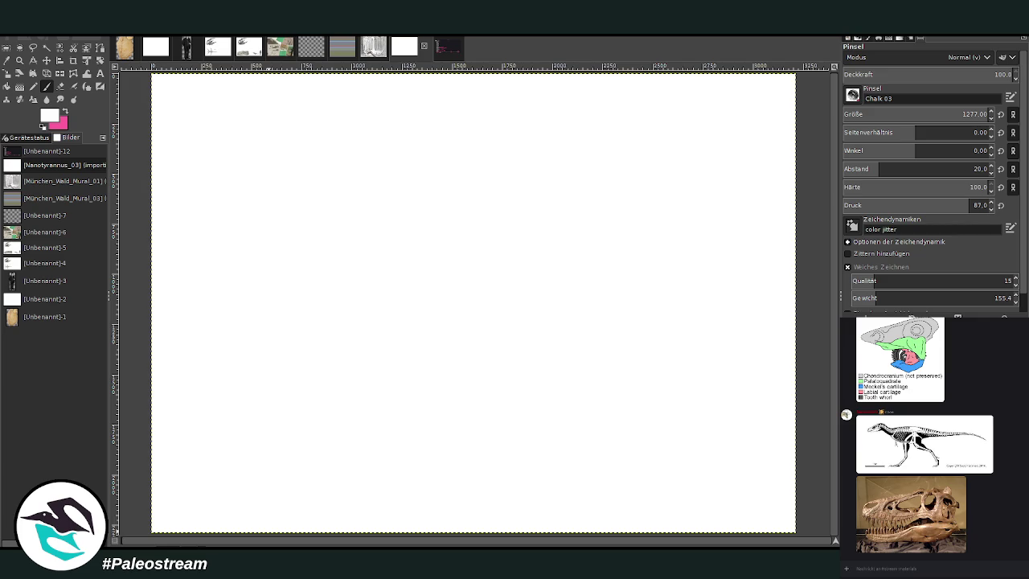
right_click(924, 566)
click(938, 560)
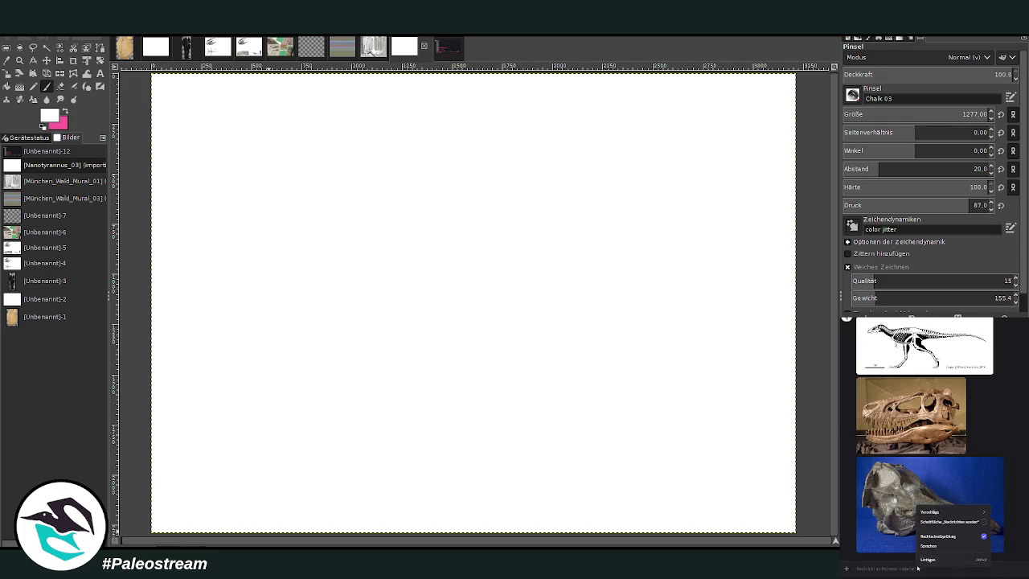
Send the sketchfab skull link, a skull screenshot and the arm comparison image to chat
key(ctrl+v)
key(Return)
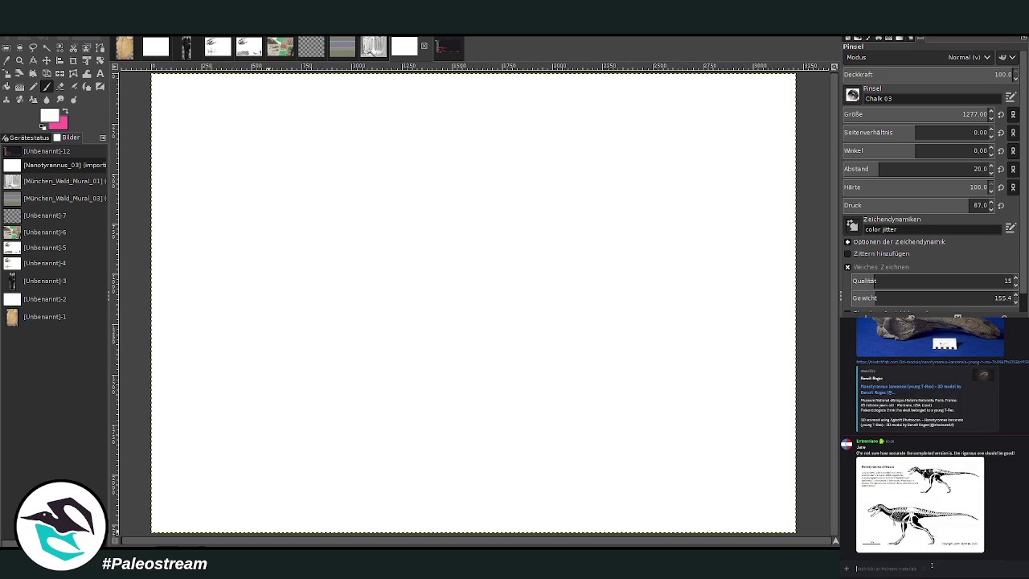
key(ctrl+v)
key(Return)
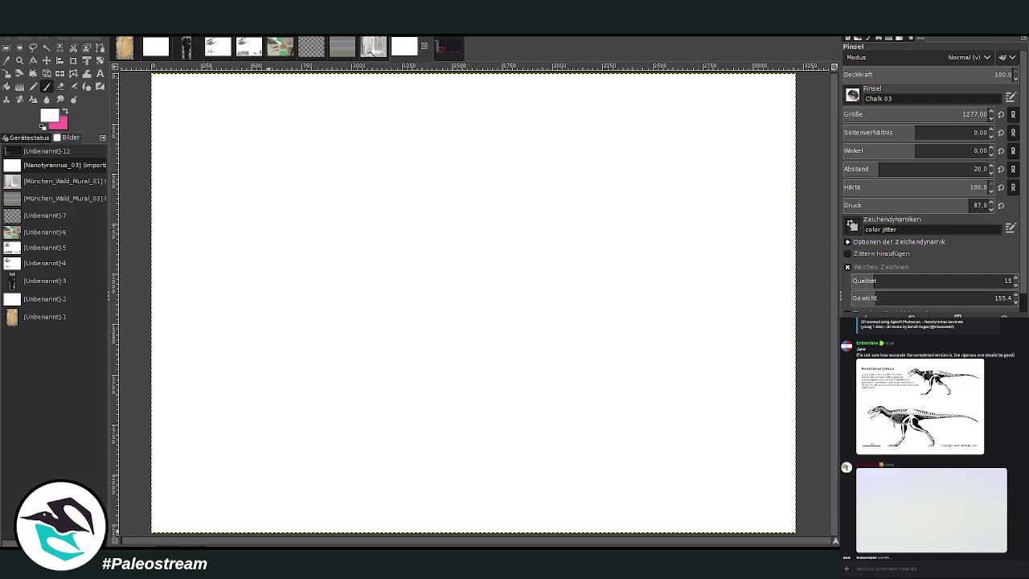
key(ctrl+v)
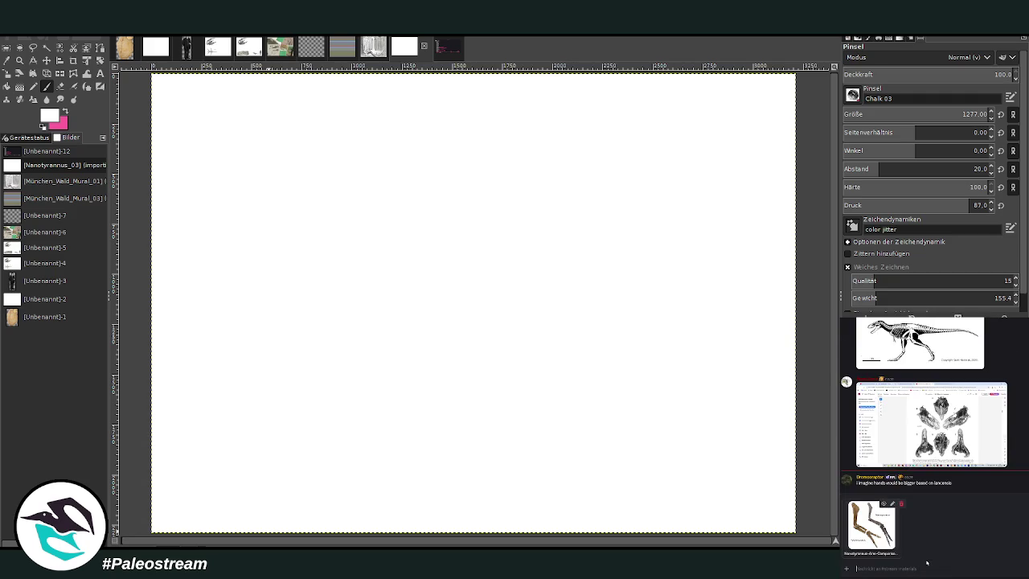
key(Return)
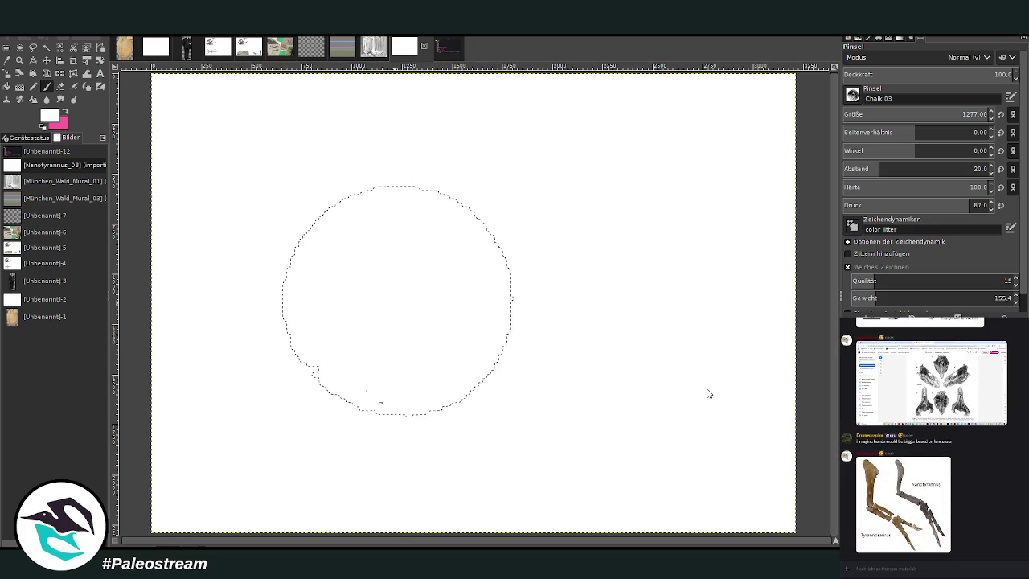
Paste the arm comparison image, scale it down, and place it upper right
key(ctrl+v)
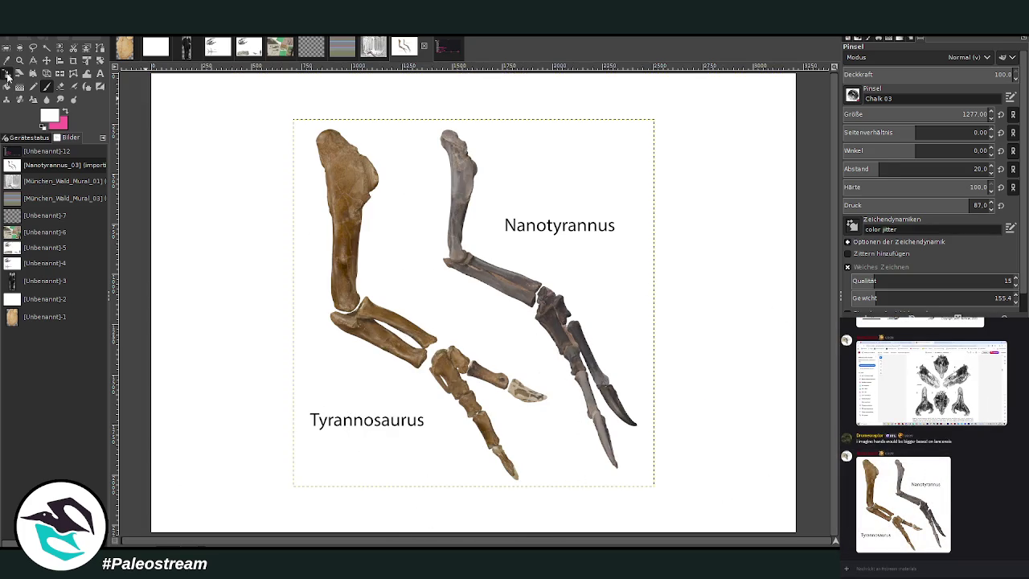
key(shift+s)
drag(375, 247, 441, 316)
drag(359, 486, 474, 368)
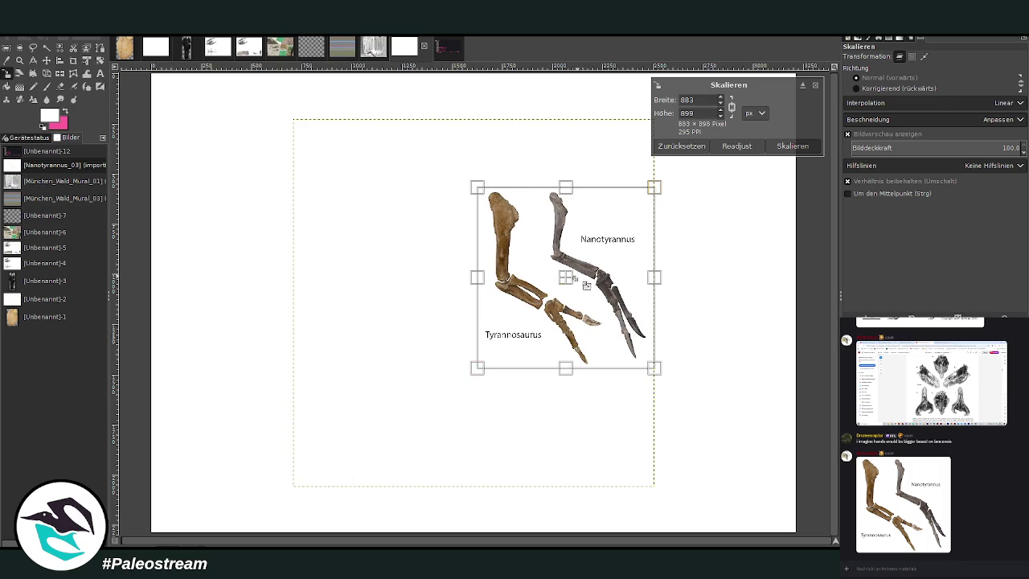
mouse_move(576, 284)
mouse_down()
mouse_move(708, 200)
mouse_move(725, 167)
mouse_up()
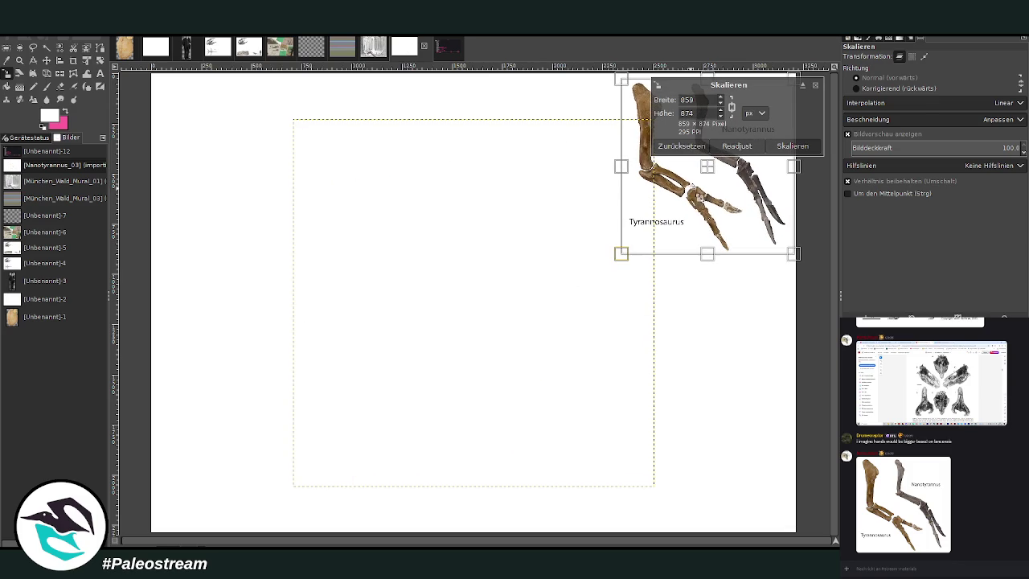
click(792, 146)
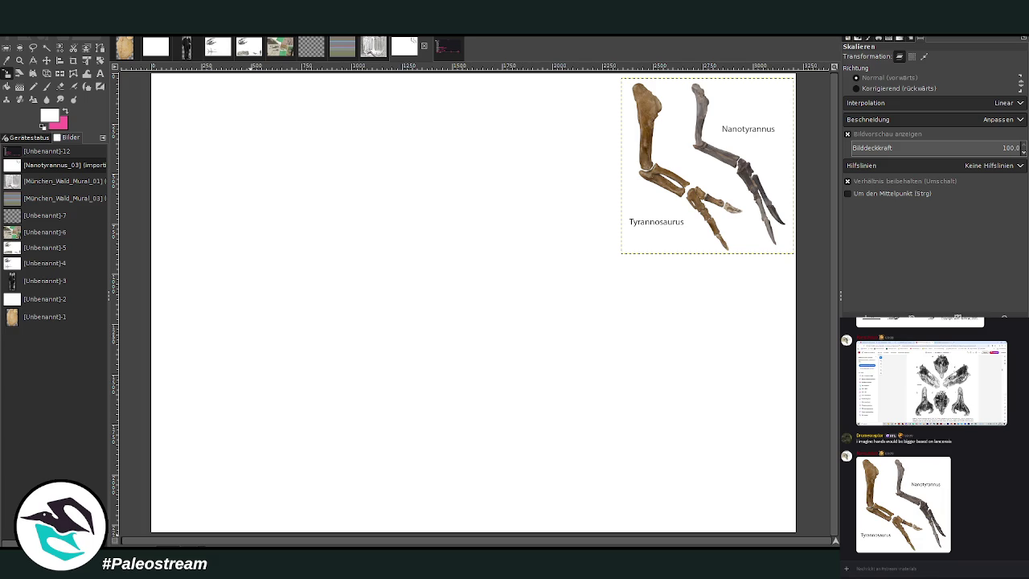
Copy the skeleton chart from chat, paste it onto the canvas, and scale it down
click(924, 446)
right_click(942, 446)
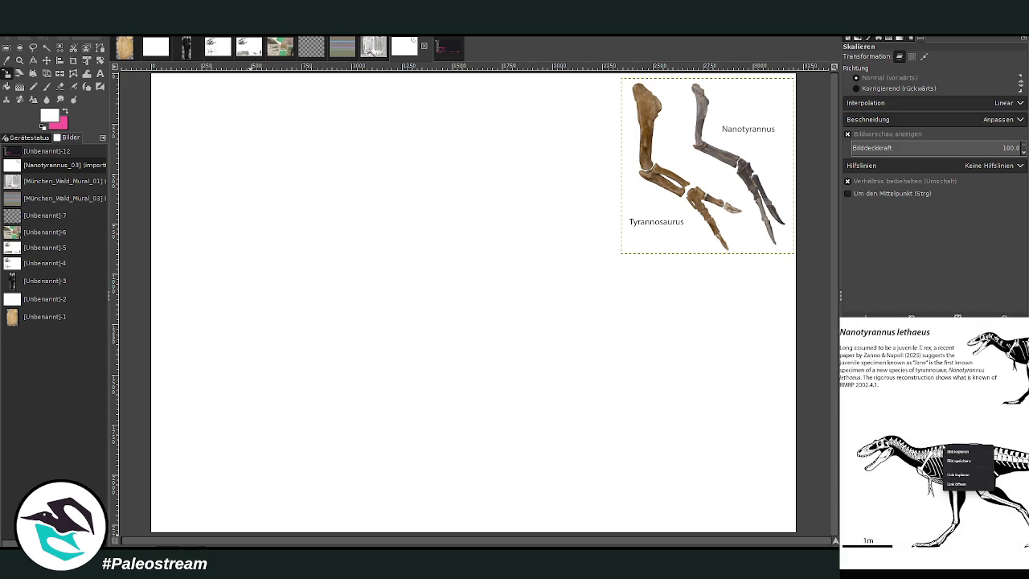
click(957, 451)
key(Escape)
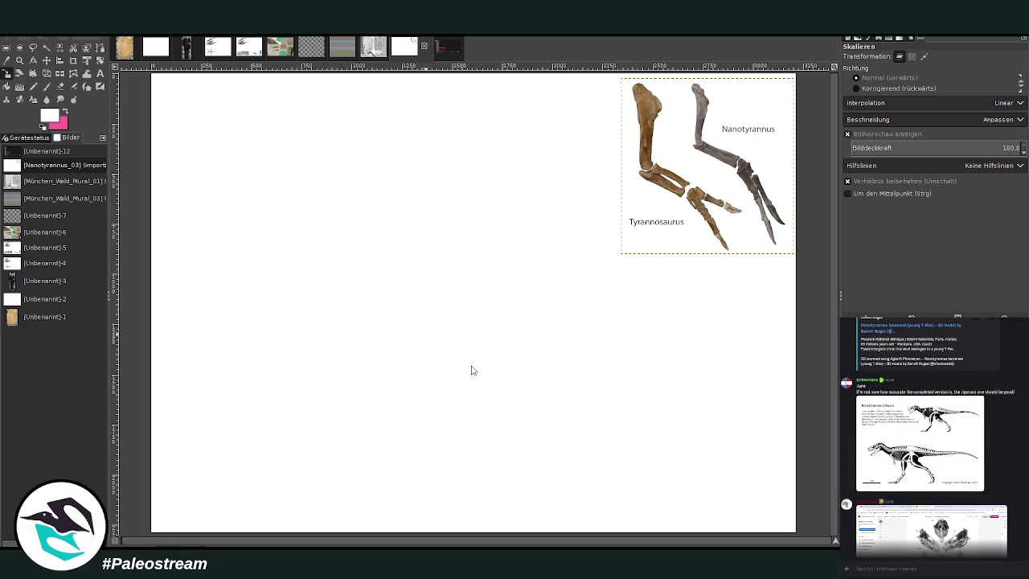
key(ctrl+v)
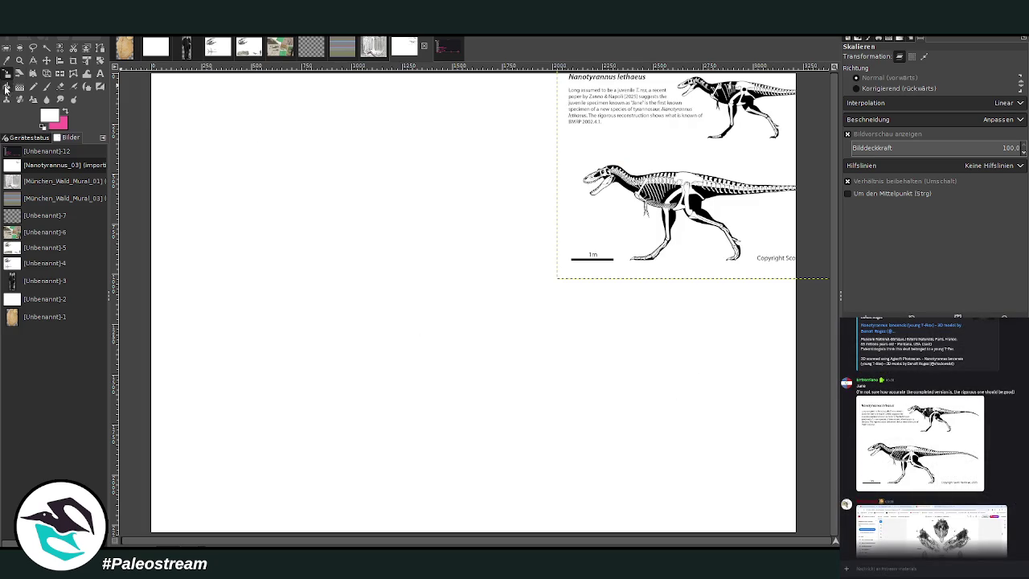
click(683, 200)
click(737, 146)
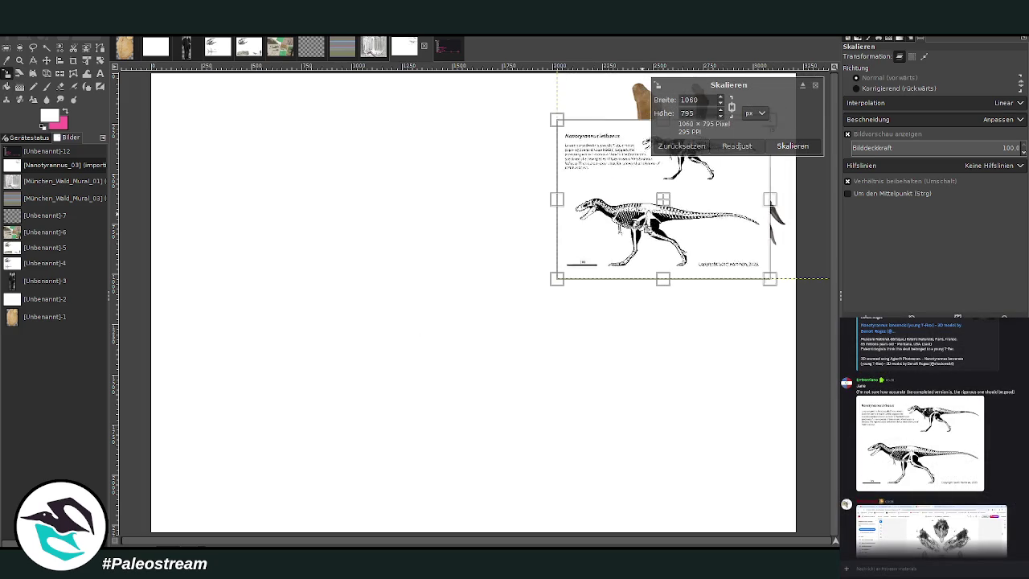
click(794, 148)
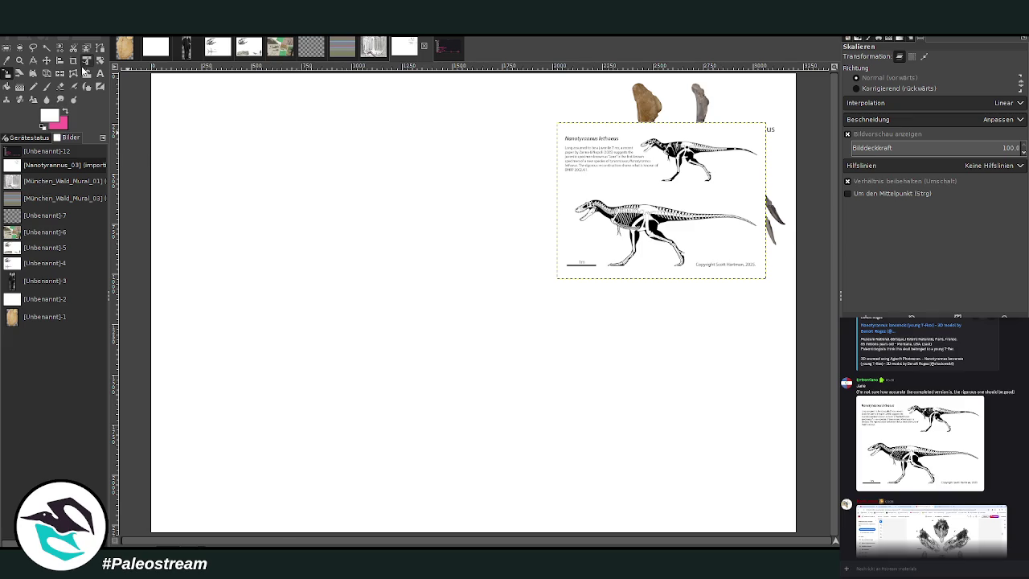
Crop the chart layer to the lower skeleton and move it to the top of the page
click(66, 64)
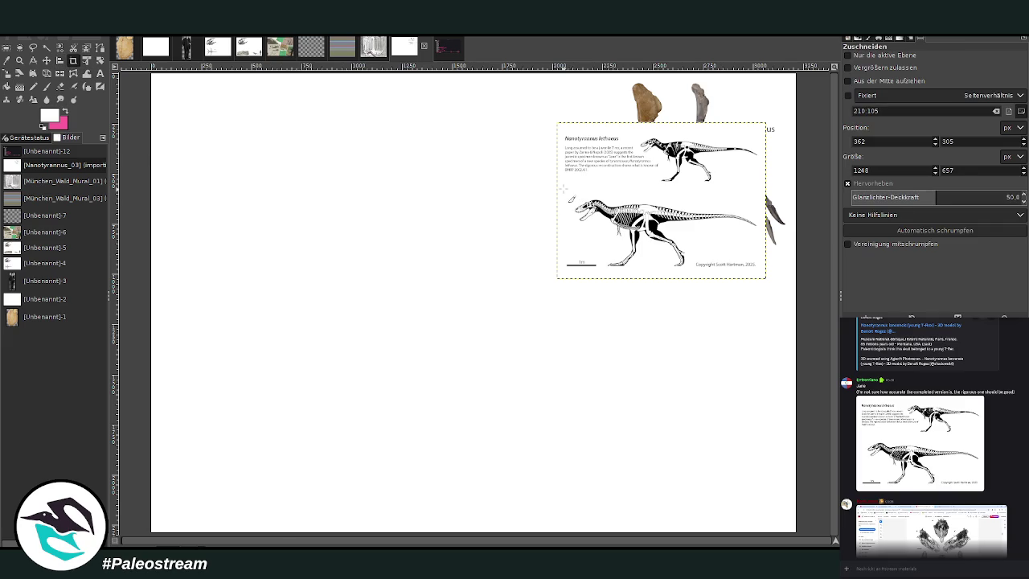
drag(564, 189, 761, 274)
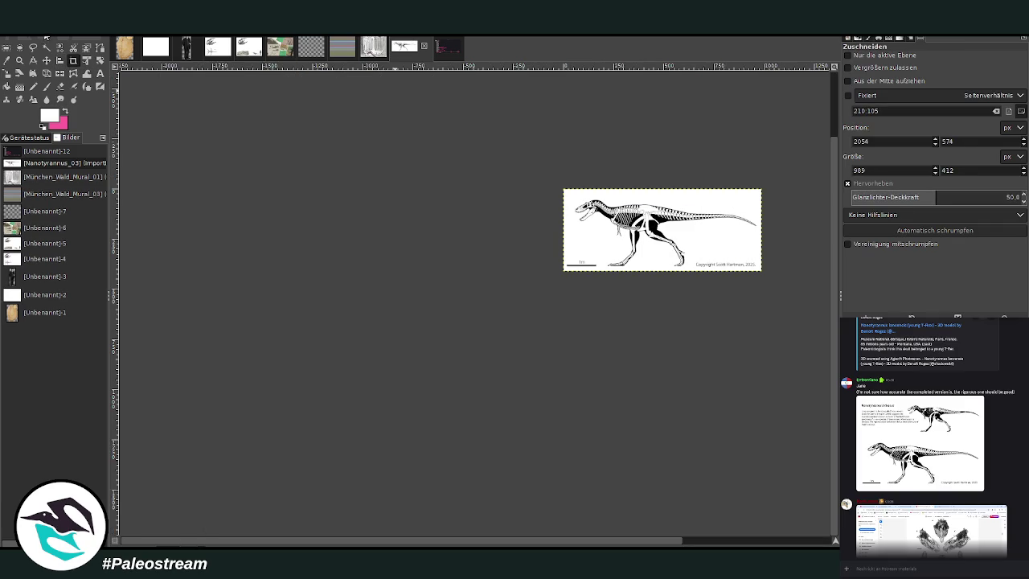
click(653, 301)
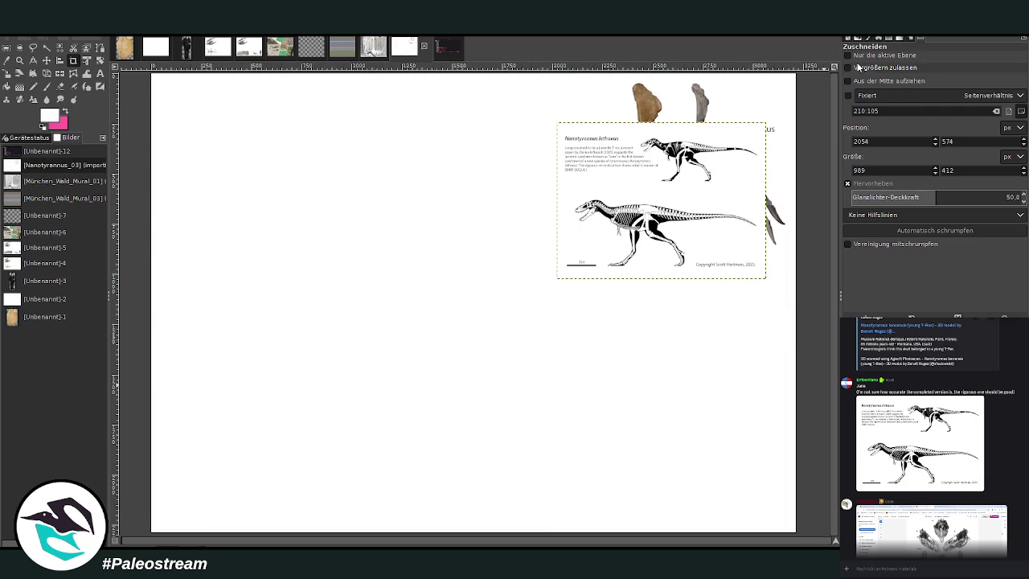
click(880, 55)
mouse_move(560, 194)
mouse_down()
mouse_move(698, 271)
mouse_move(769, 281)
mouse_up()
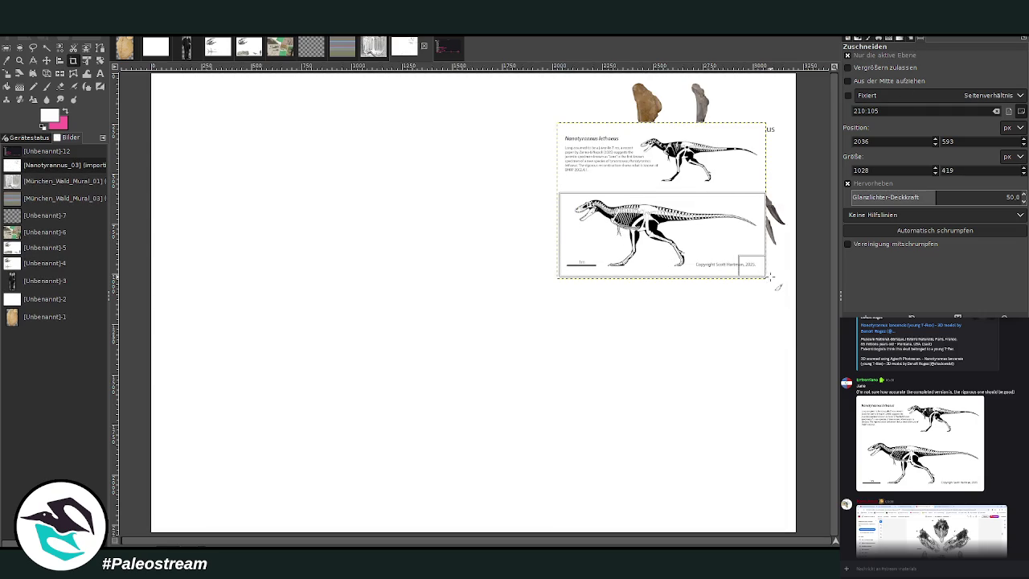
key(Return)
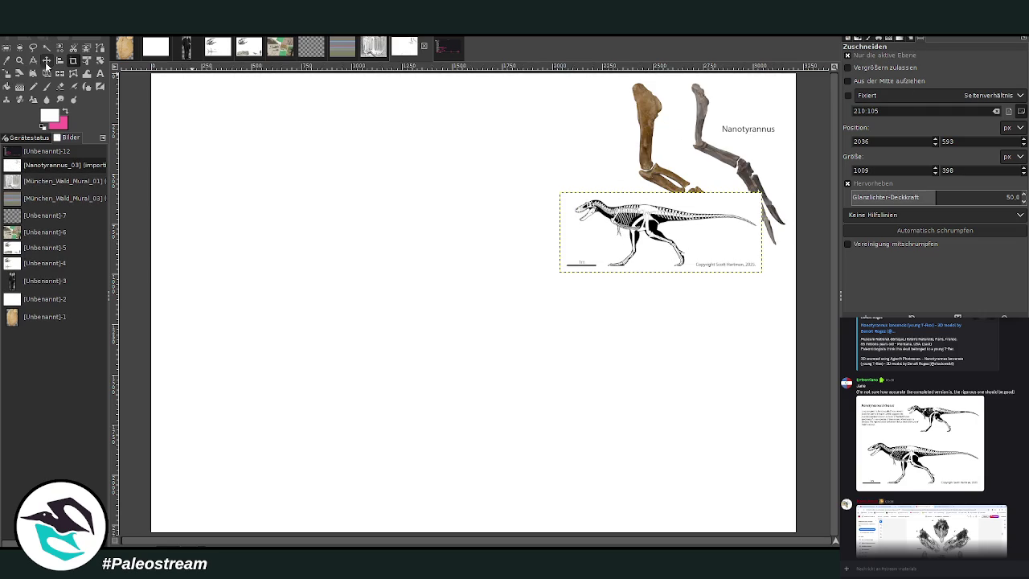
click(47, 60)
mouse_move(679, 233)
mouse_down()
mouse_move(545, 115)
mouse_move(563, 120)
mouse_up()
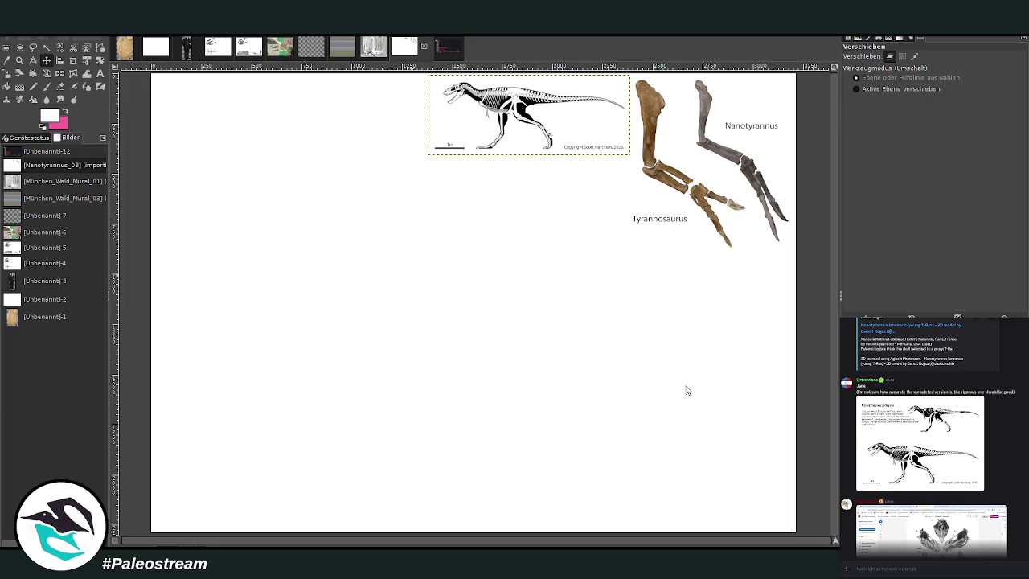
Paste the 3D-viewer screenshot and crop it tightly around the front-view skull
key(ctrl+v)
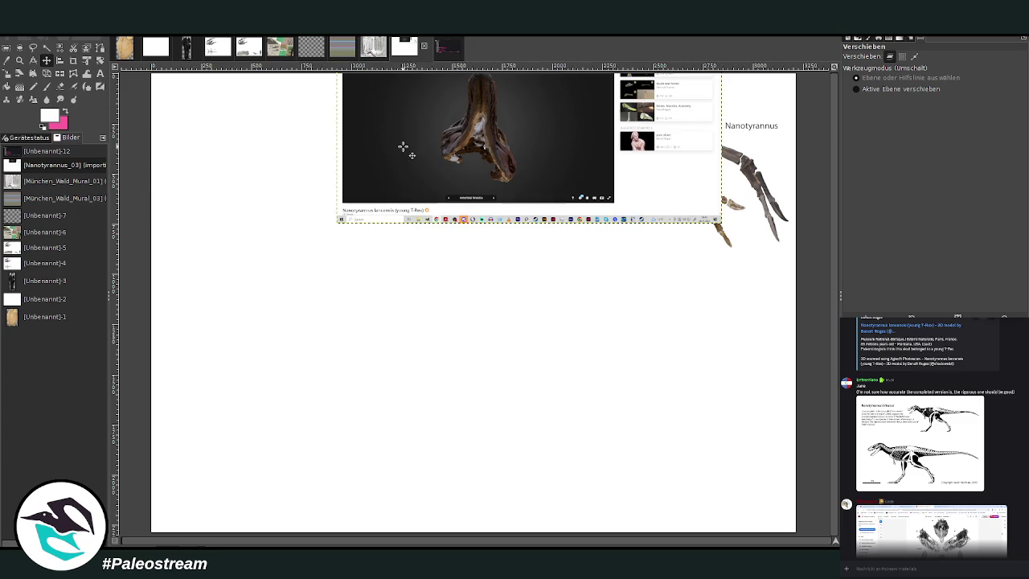
drag(400, 137, 351, 202)
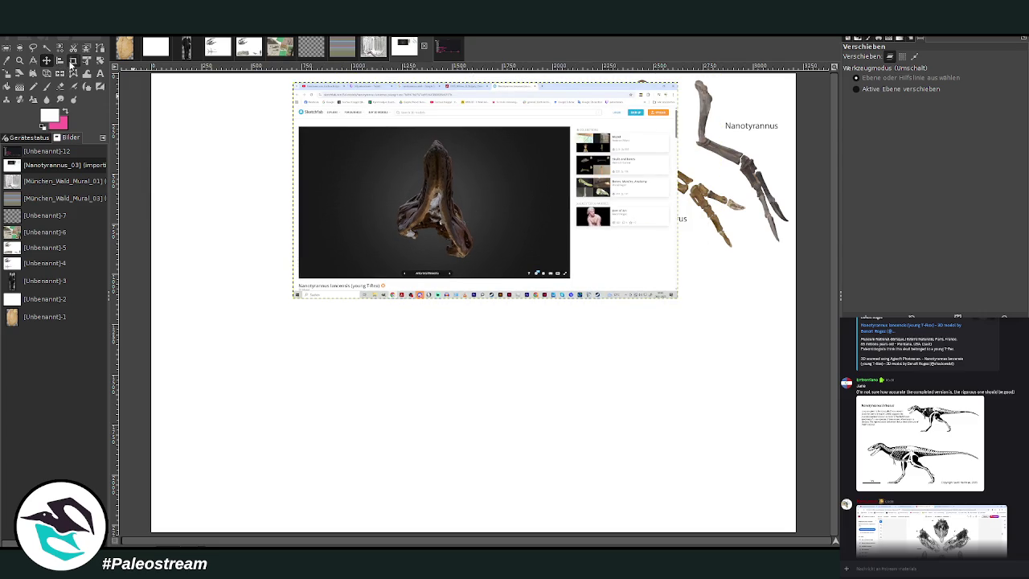
click(73, 60)
drag(386, 132, 484, 264)
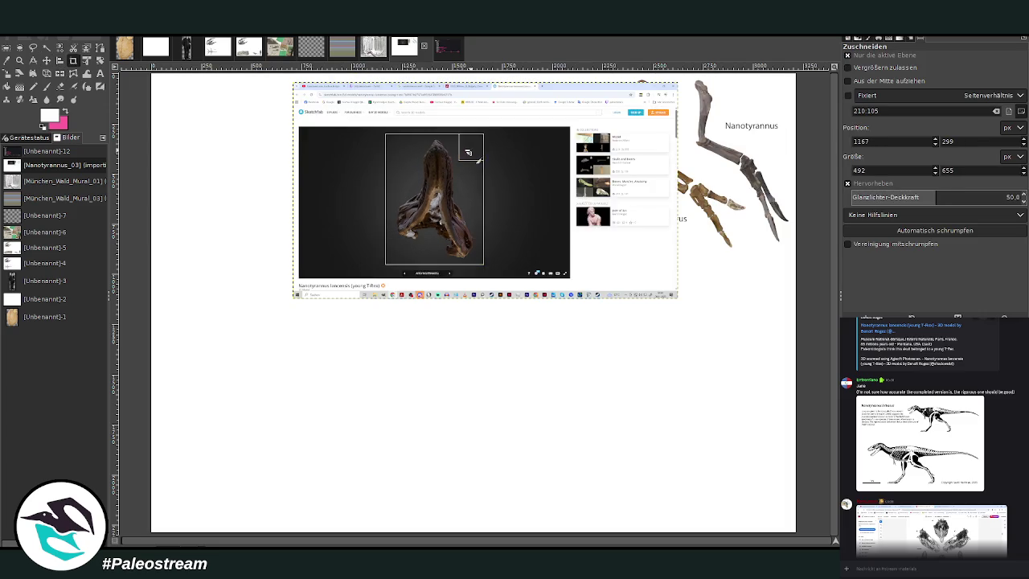
drag(468, 153, 457, 151)
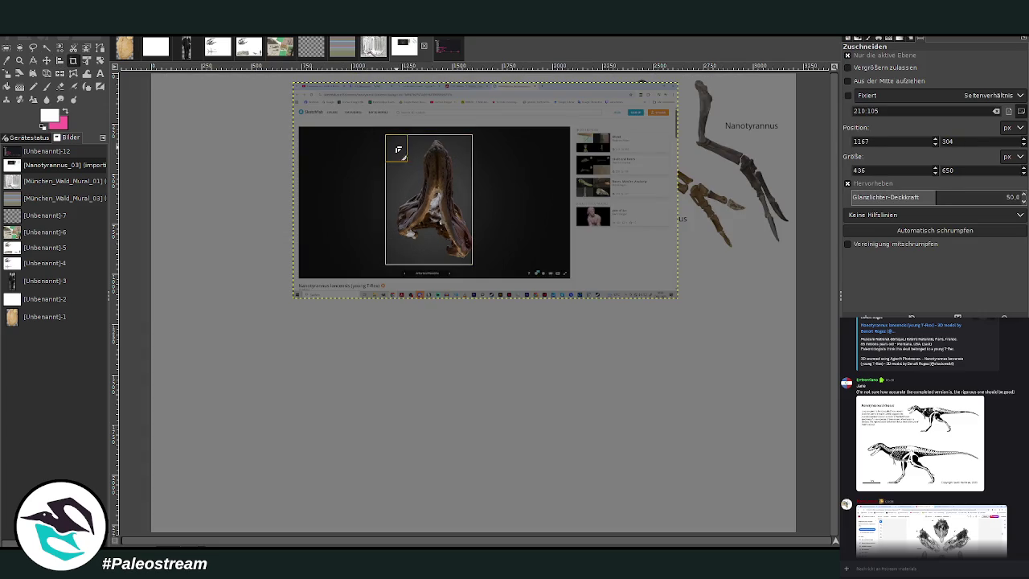
drag(393, 150, 403, 149)
click(434, 181)
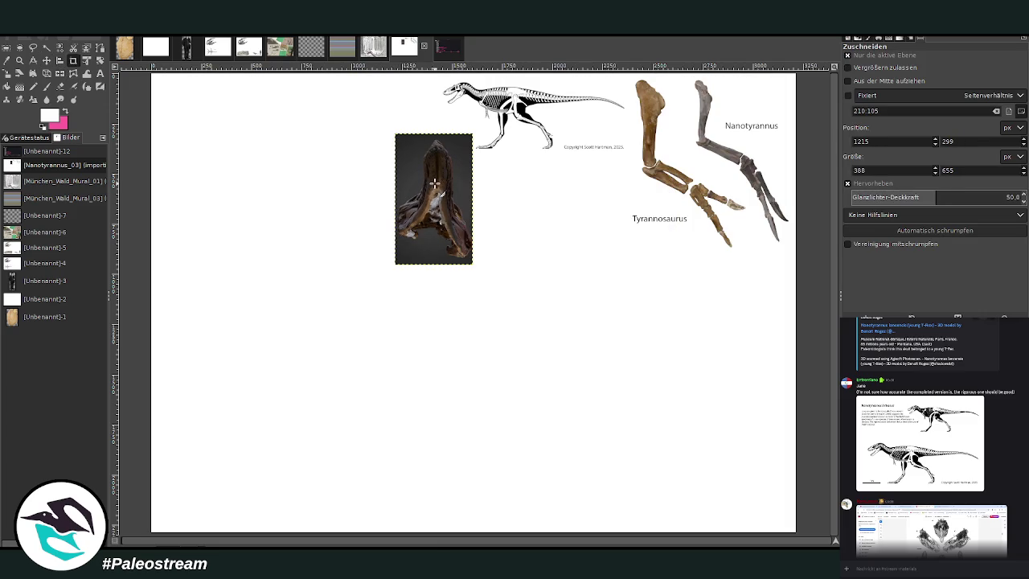
Zoom out and arrange the arm bones at mid-page with the skull below
click(46, 50)
drag(447, 177, 762, 304)
click(787, 410)
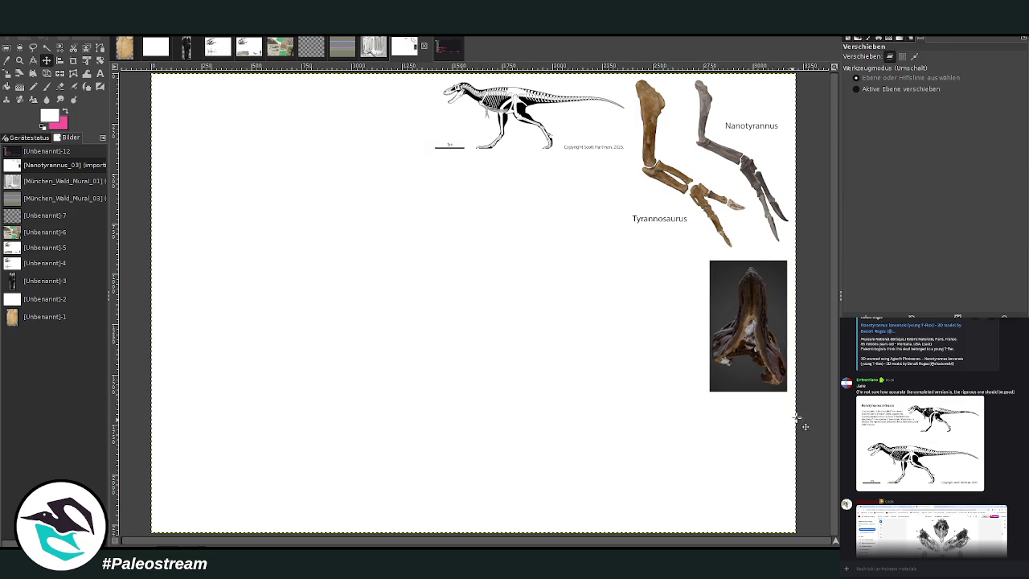
click(19, 60)
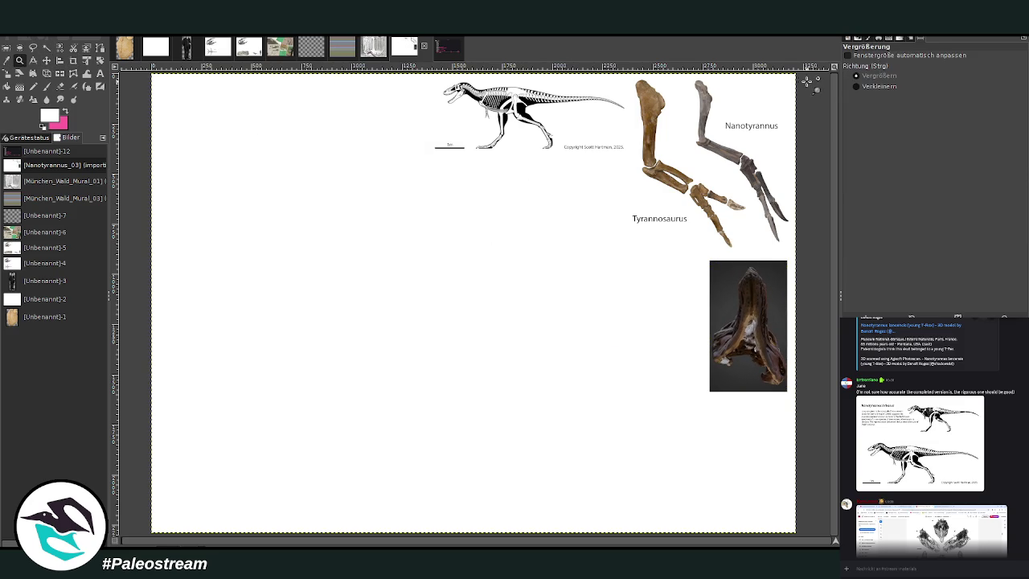
click(856, 86)
click(500, 218)
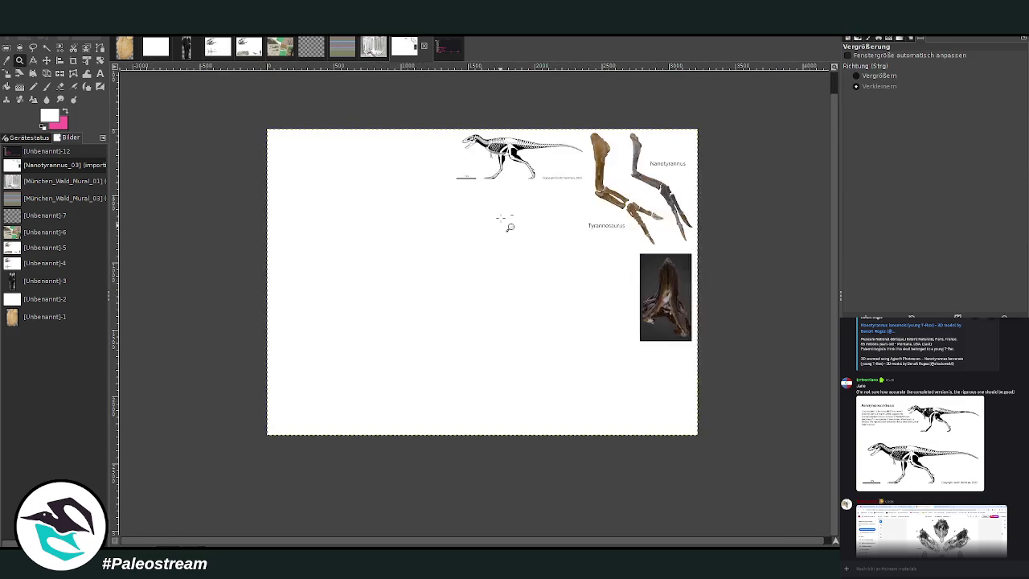
click(46, 60)
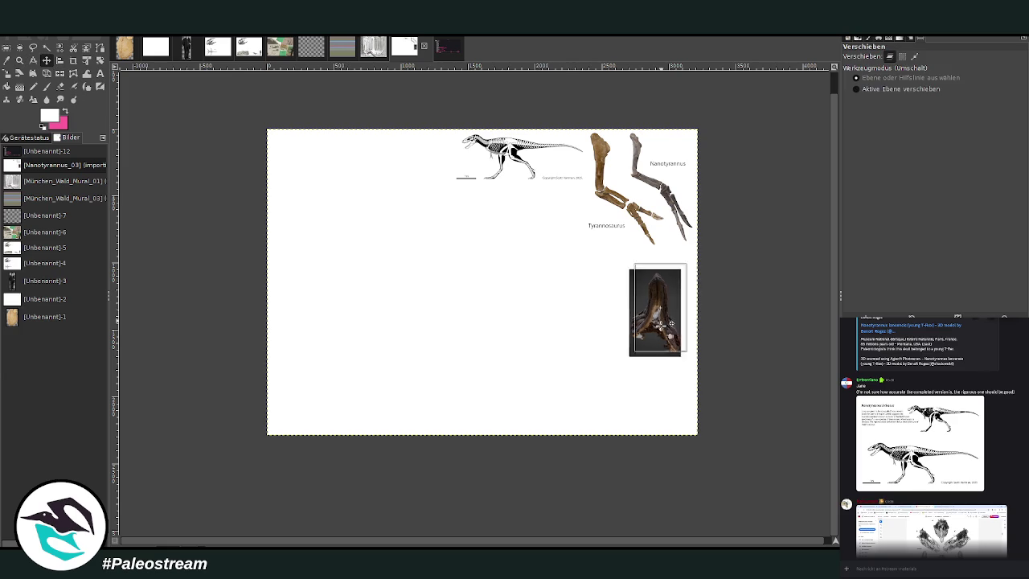
drag(666, 305, 580, 377)
drag(622, 195, 527, 274)
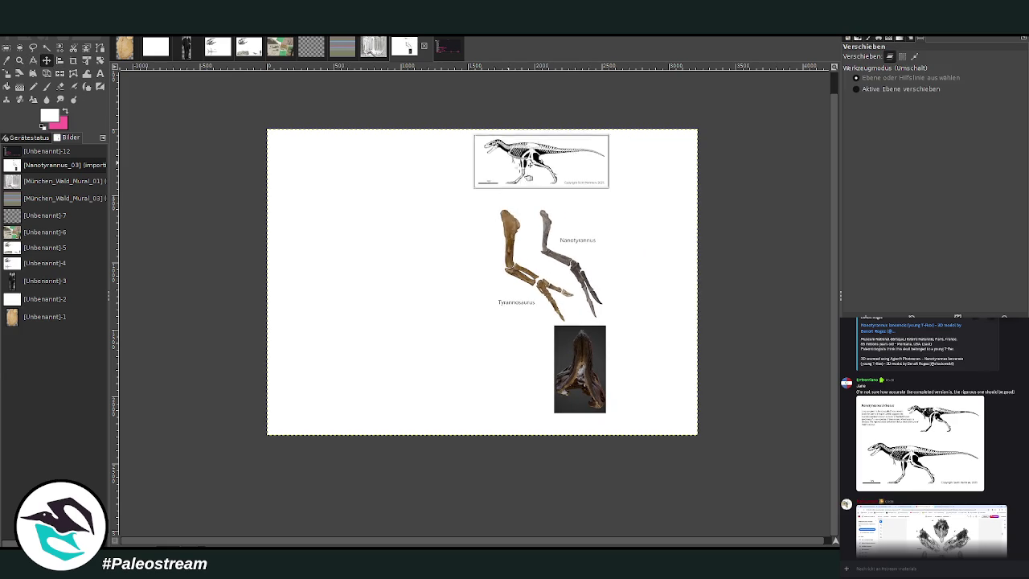
drag(503, 173, 527, 178)
Rotate the reference layer a quarter turn upright and fit the canvas to it
click(100, 60)
click(363, 186)
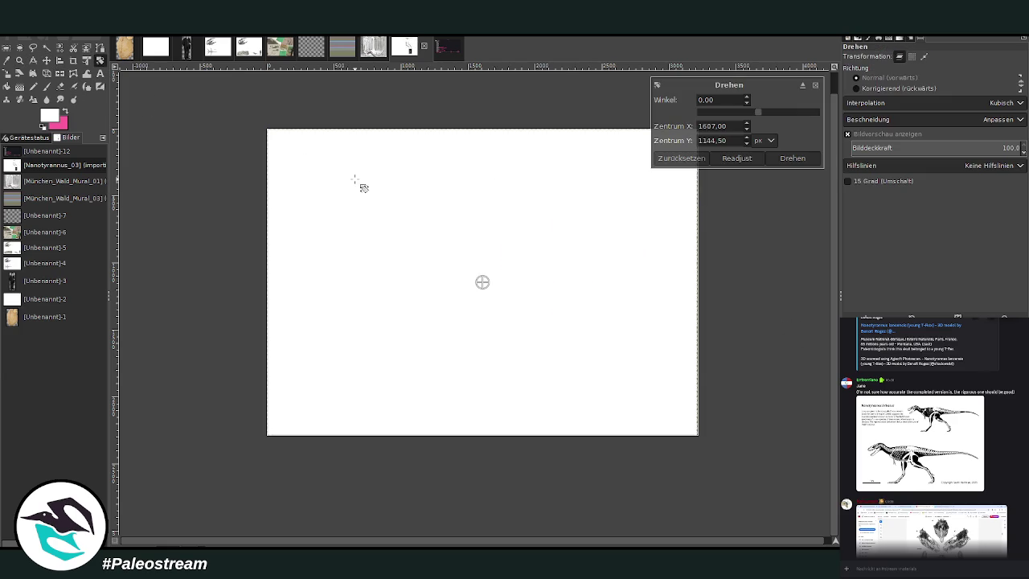
drag(763, 113, 800, 120)
click(794, 158)
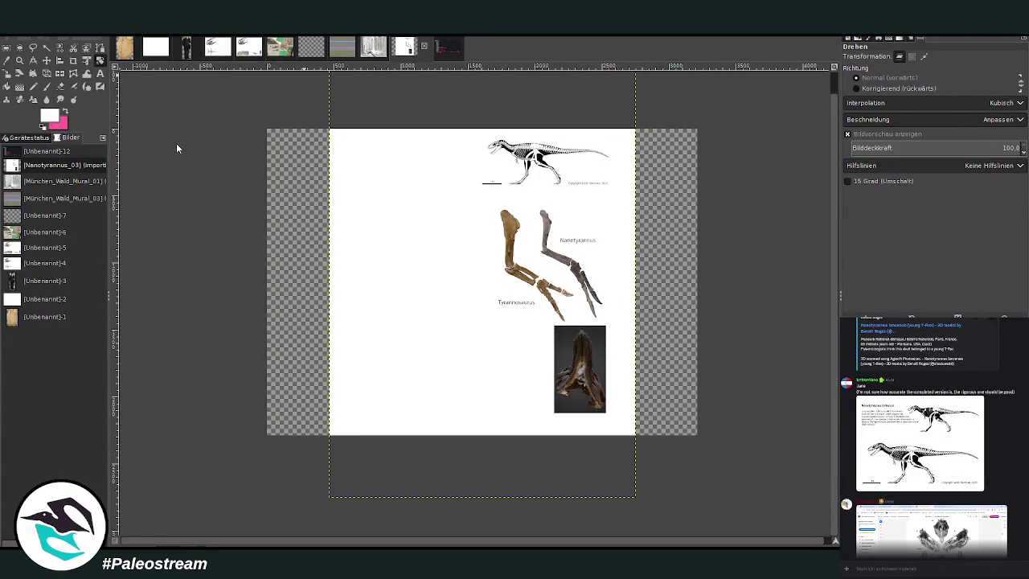
key(ctrl+shift+j)
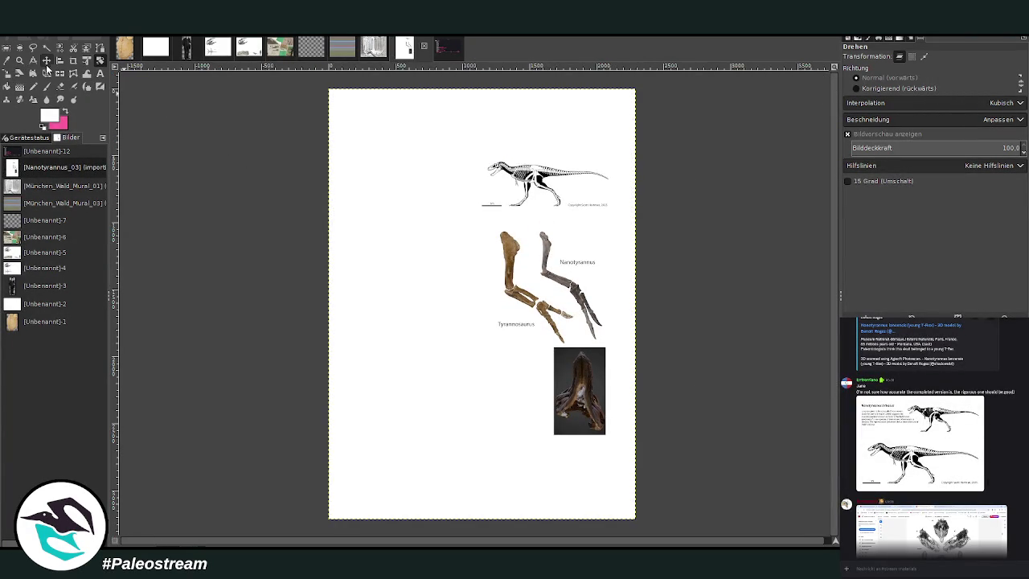
Arrange the skeleton top-right, skull mid-right and leg bones at bottom right
click(45, 60)
drag(578, 187, 612, 118)
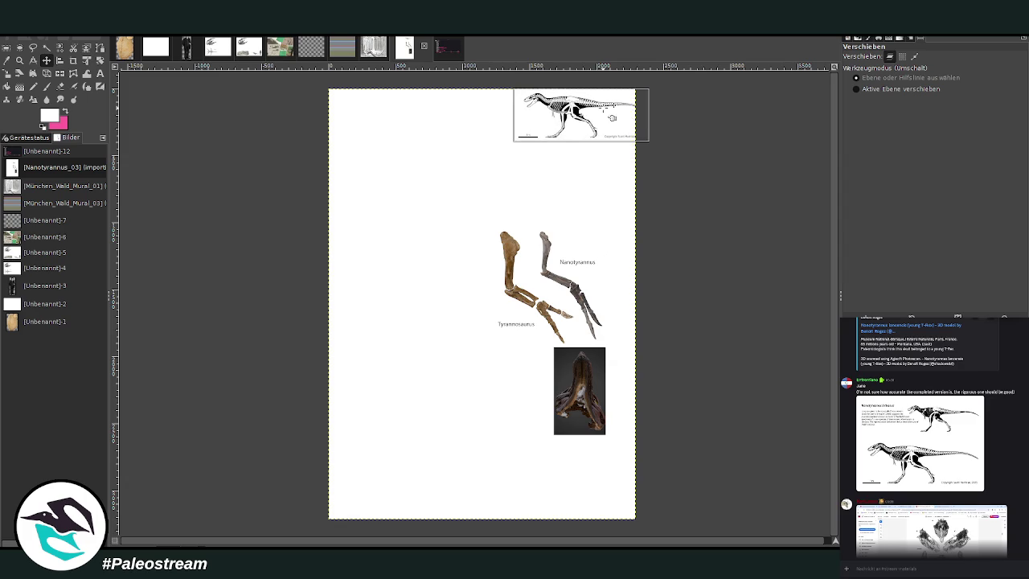
drag(556, 273, 591, 184)
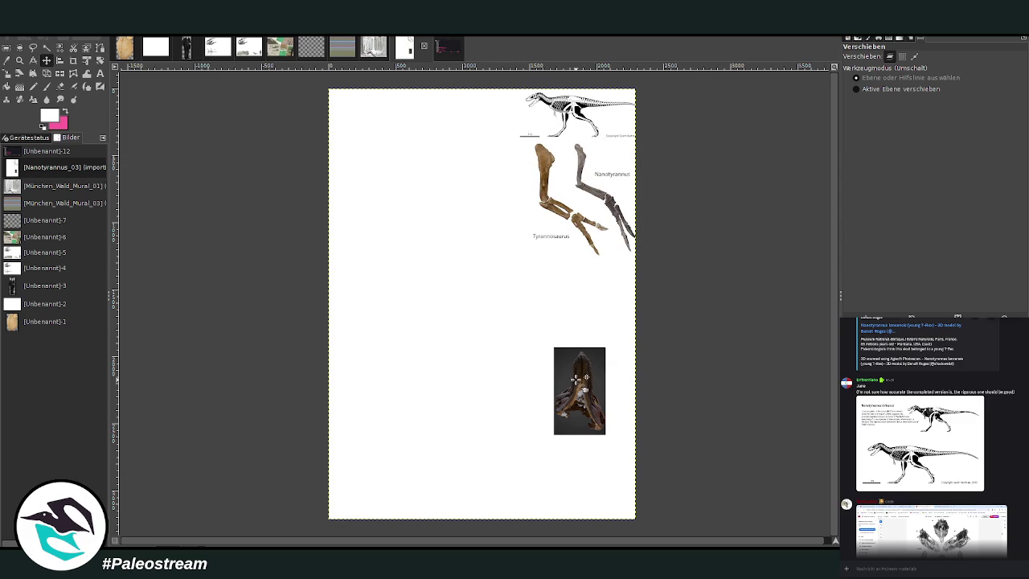
drag(585, 378, 609, 335)
mouse_move(581, 205)
mouse_down()
mouse_move(405, 183)
mouse_move(564, 456)
mouse_up()
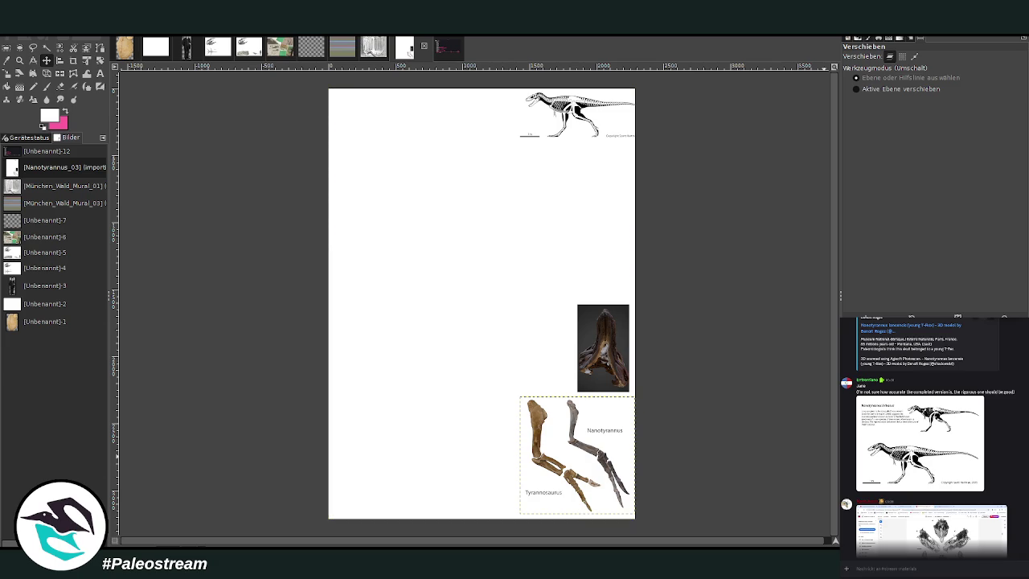
Crop the leg layer to just the Nanotyrannus leg, place it under the skeleton, and zoom to the page
click(73, 60)
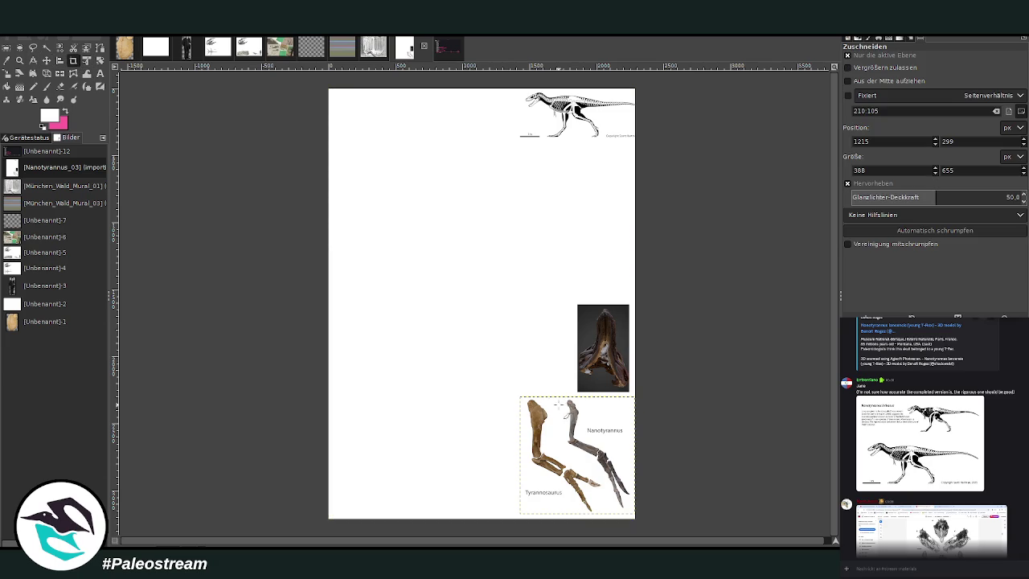
drag(563, 396, 634, 514)
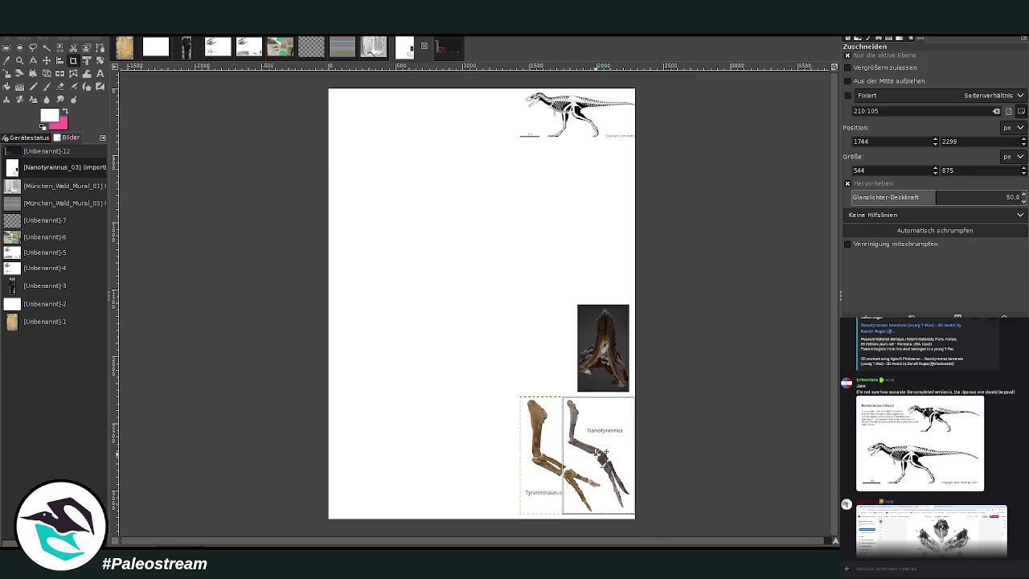
click(595, 454)
click(47, 61)
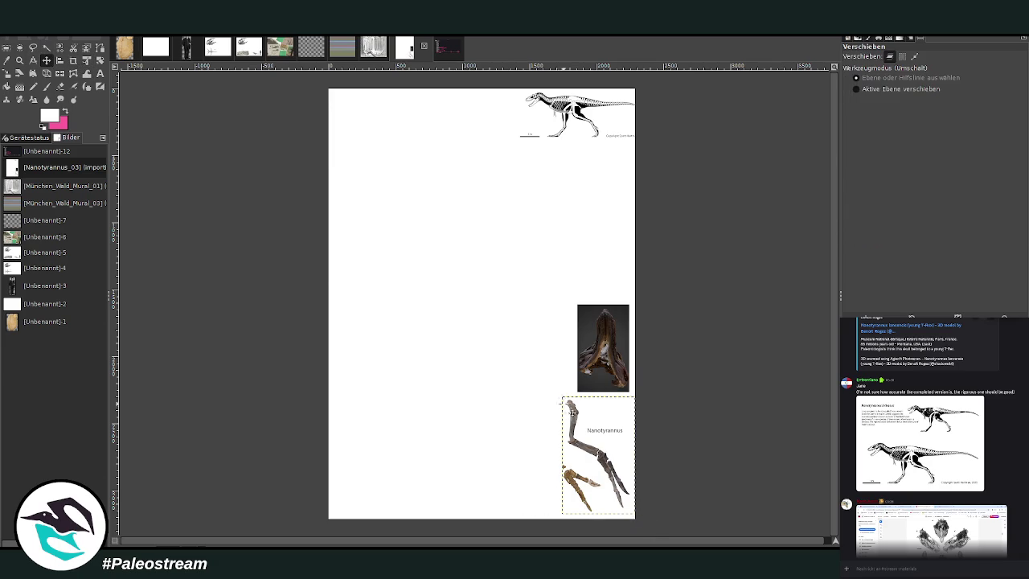
drag(571, 412, 572, 169)
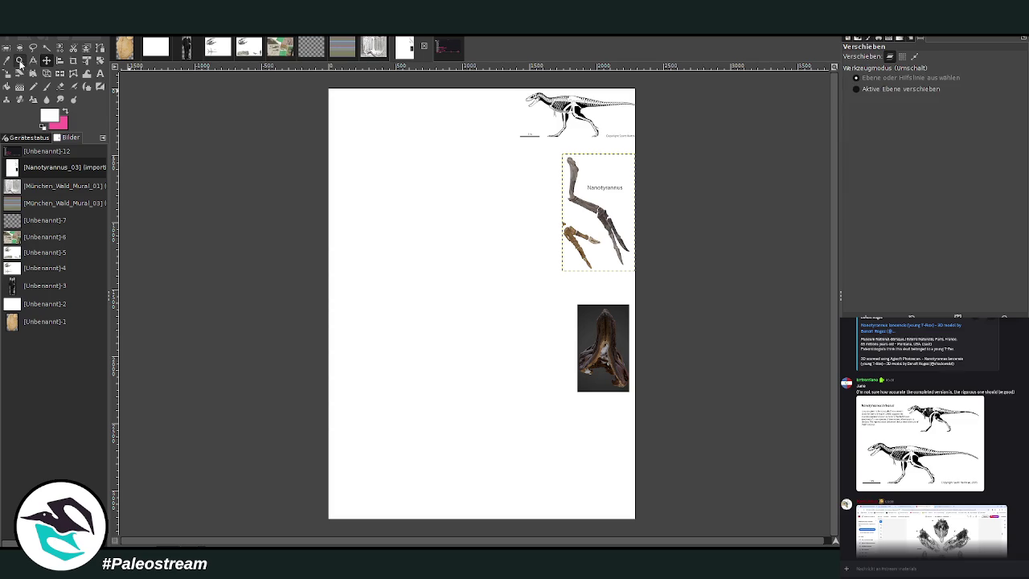
click(20, 61)
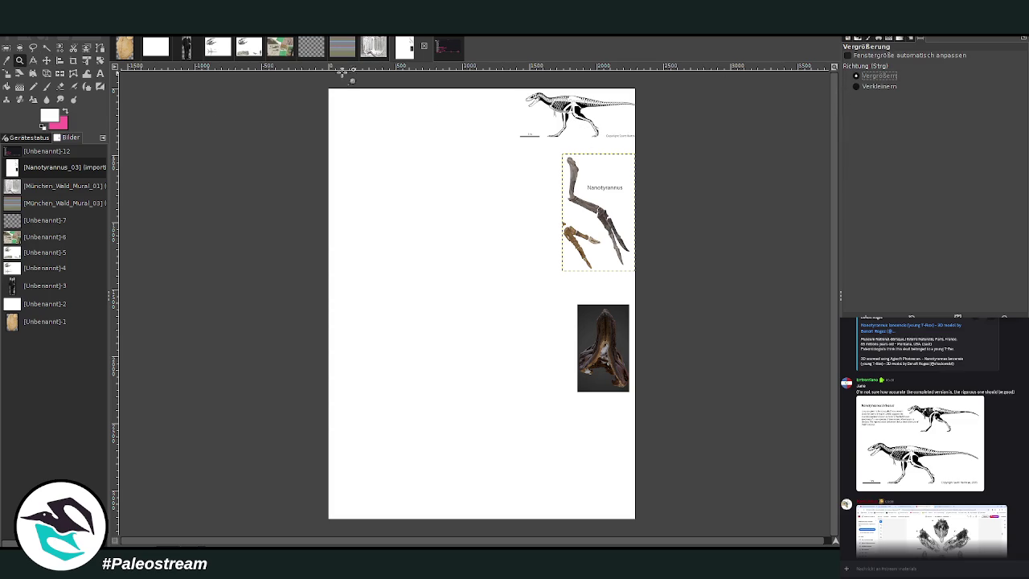
drag(322, 81, 643, 527)
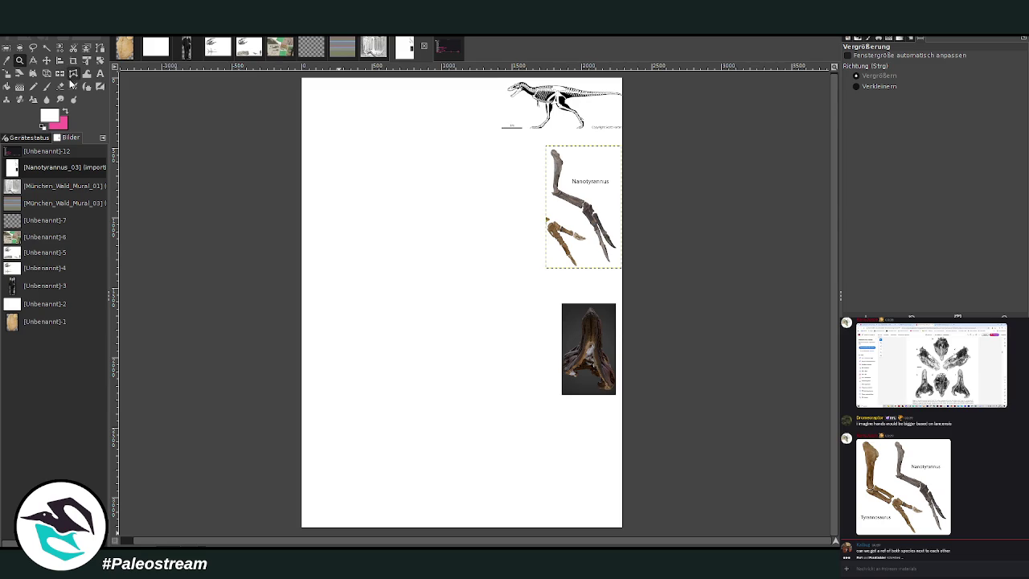
Set brush size 25 and bucket-fill the page background layer dark grey at full opacity
click(46, 86)
click(65, 112)
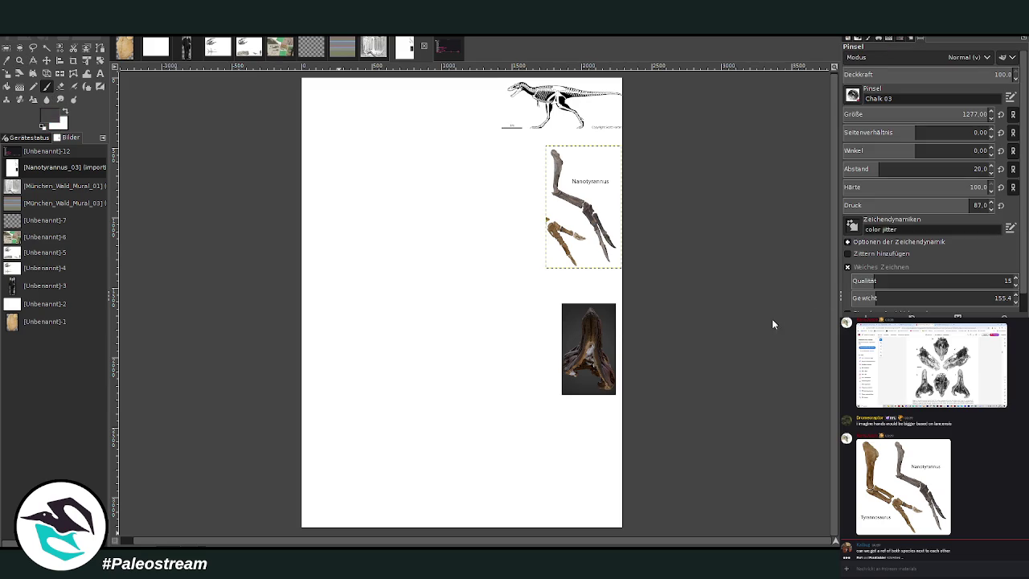
click(859, 114)
text(25)
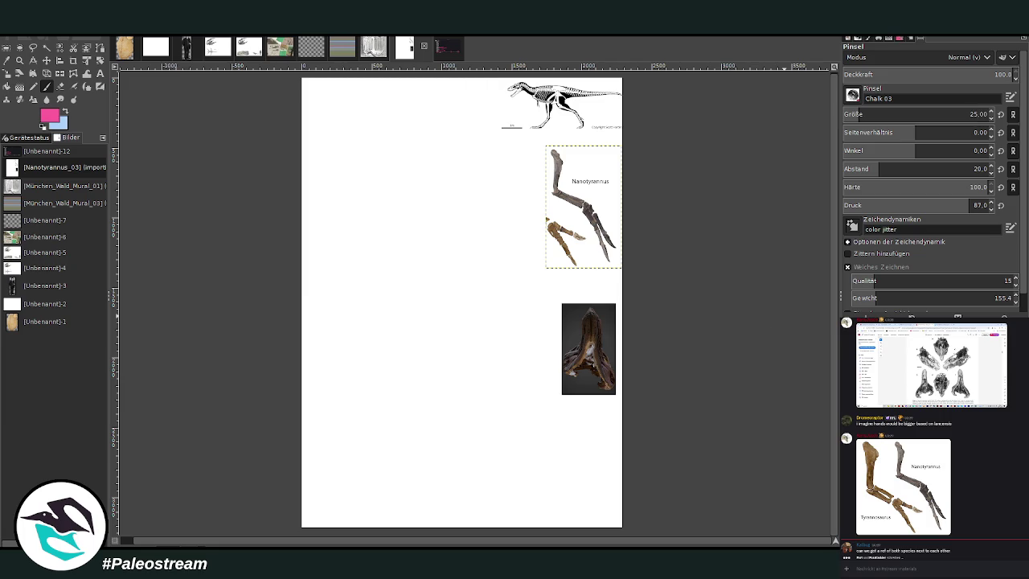
ctrl+click(788, 321)
key(Page_Down)
key(shift+b)
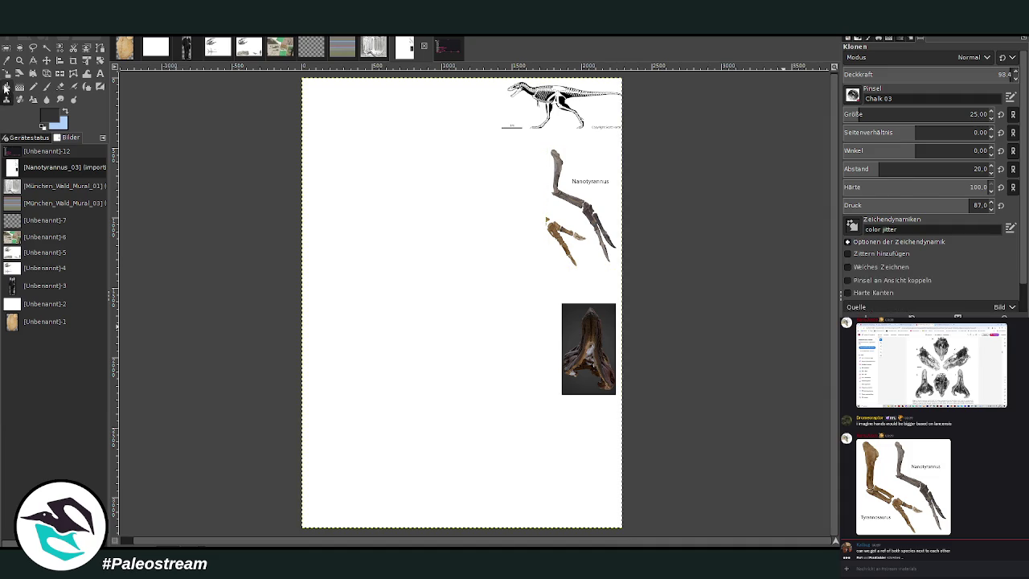
click(366, 276)
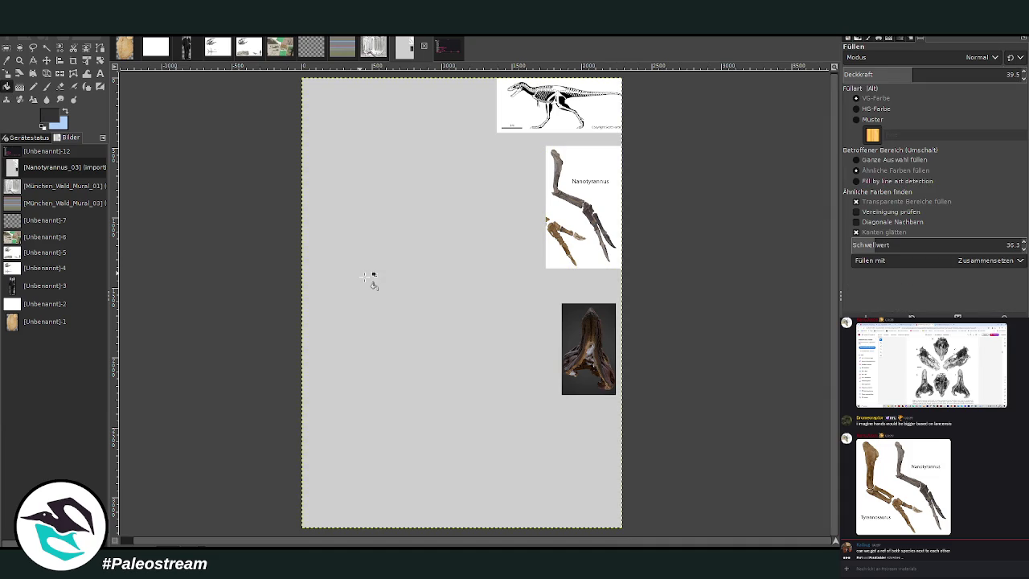
key(shift+b)
click(444, 287)
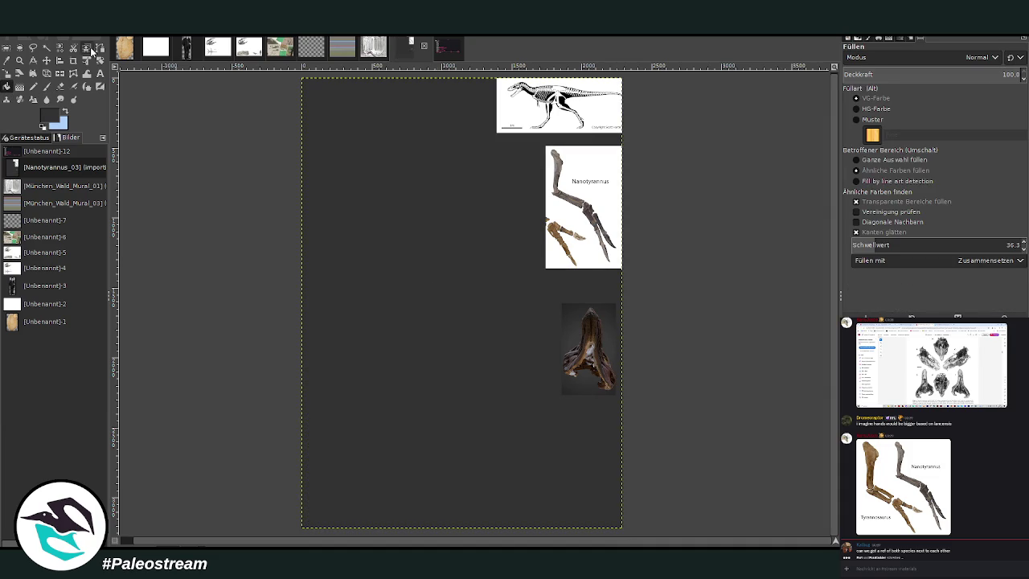
Move the leg to the page bottom and the skull under the skeleton, then zoom in
click(45, 61)
drag(583, 232, 575, 463)
drag(564, 313, 553, 153)
key(z)
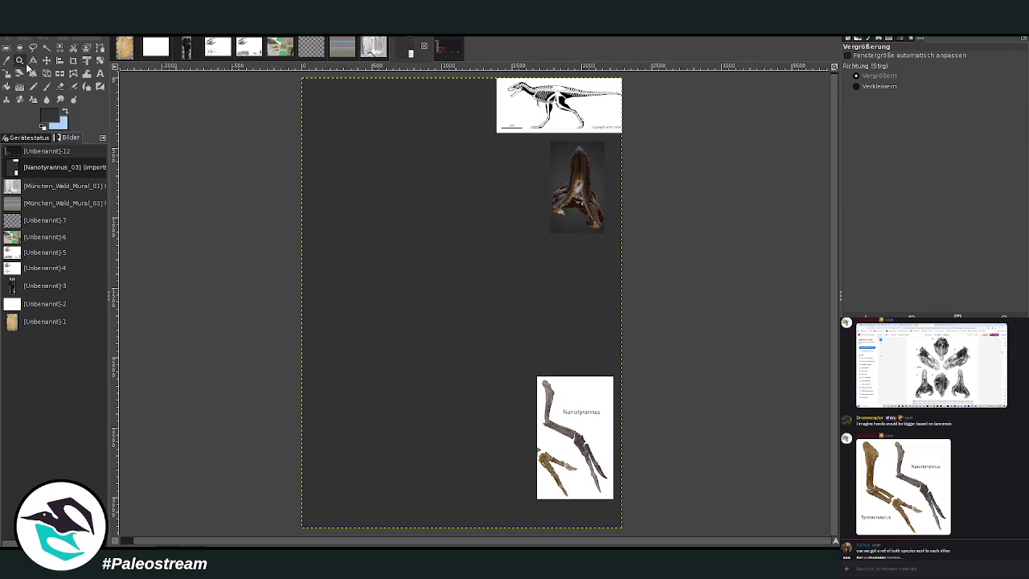
drag(318, 81, 599, 336)
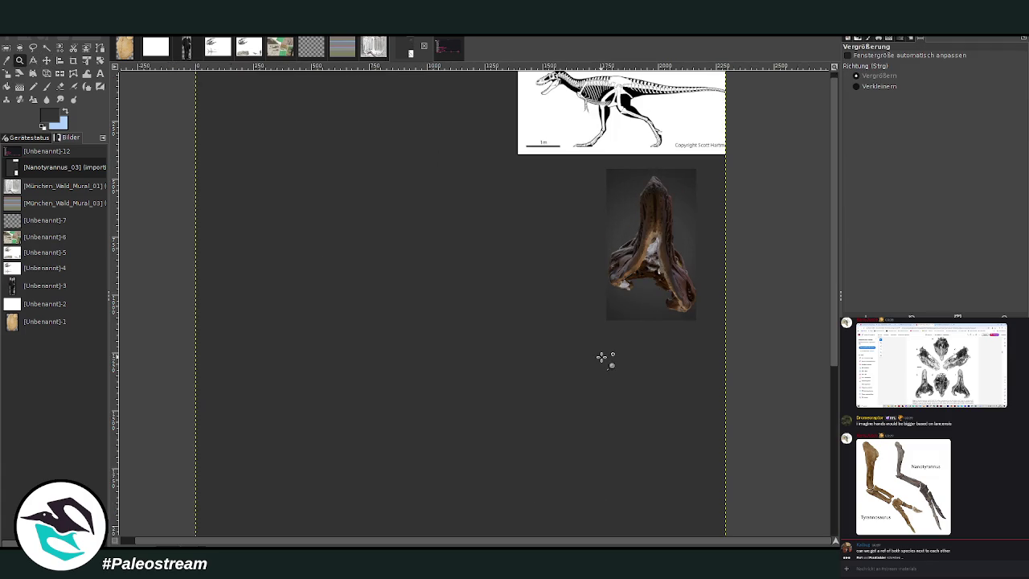
key(p)
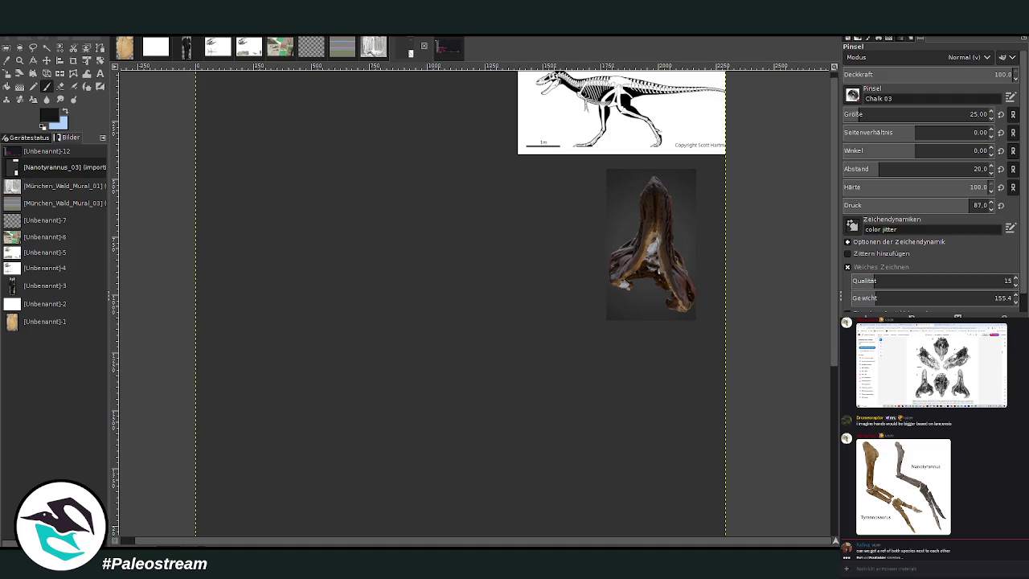
Set brush opacity 81.4 and size 41, then draw both sides of the snout arch
drag(1004, 74, 979, 74)
drag(853, 115, 871, 114)
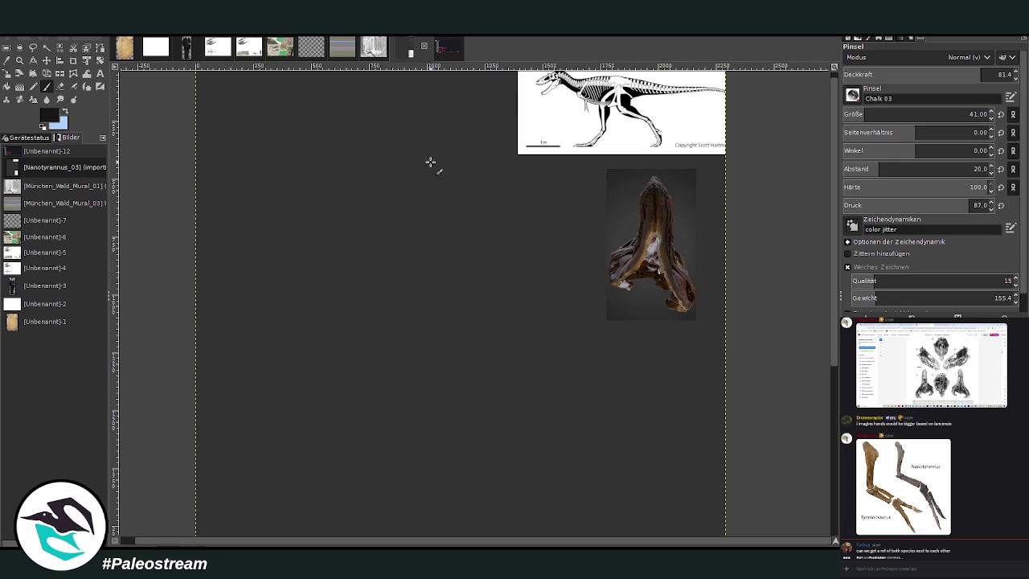
mouse_move(437, 147)
mouse_down()
mouse_move(455, 165)
mouse_move(447, 143)
mouse_move(473, 188)
mouse_up()
key(ctrl+z)
drag(436, 154, 401, 197)
drag(450, 144, 488, 212)
Add a parallel left stroke and short inner snout line, checking the other open reference image
drag(429, 158, 397, 202)
drag(436, 165, 424, 190)
click(342, 48)
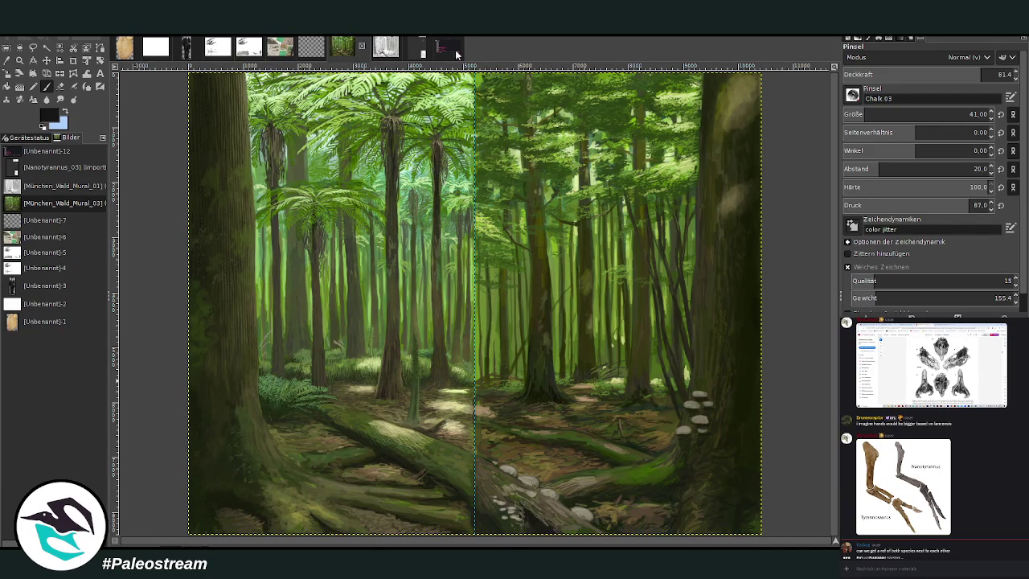
click(415, 50)
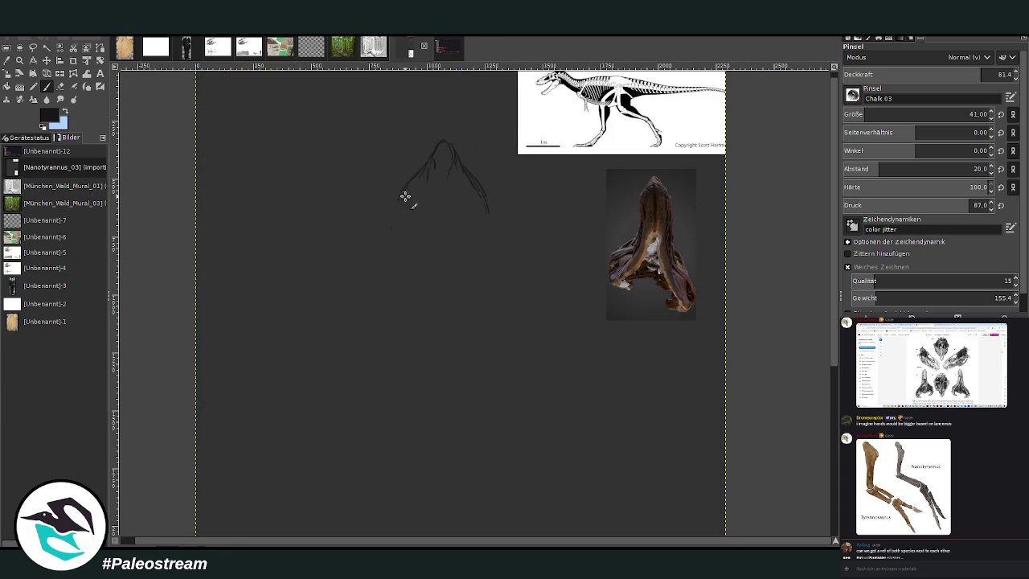
Extend the left and right head outlines downward toward the neck
drag(399, 199, 395, 263)
drag(469, 173, 488, 285)
drag(404, 180, 381, 361)
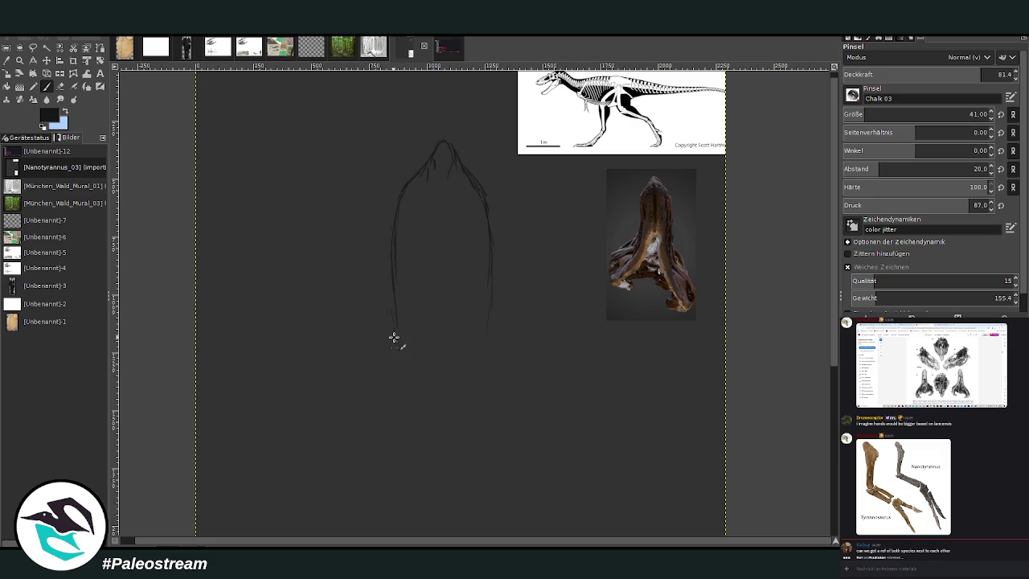
drag(489, 262, 525, 410)
drag(383, 354, 347, 435)
Add the head's inner arcs and darken both sides of the head outline
mouse_move(415, 192)
mouse_down()
mouse_move(461, 191)
mouse_move(476, 211)
mouse_up()
mouse_move(450, 179)
mouse_down()
mouse_move(425, 184)
mouse_move(395, 241)
mouse_up()
drag(441, 171, 485, 239)
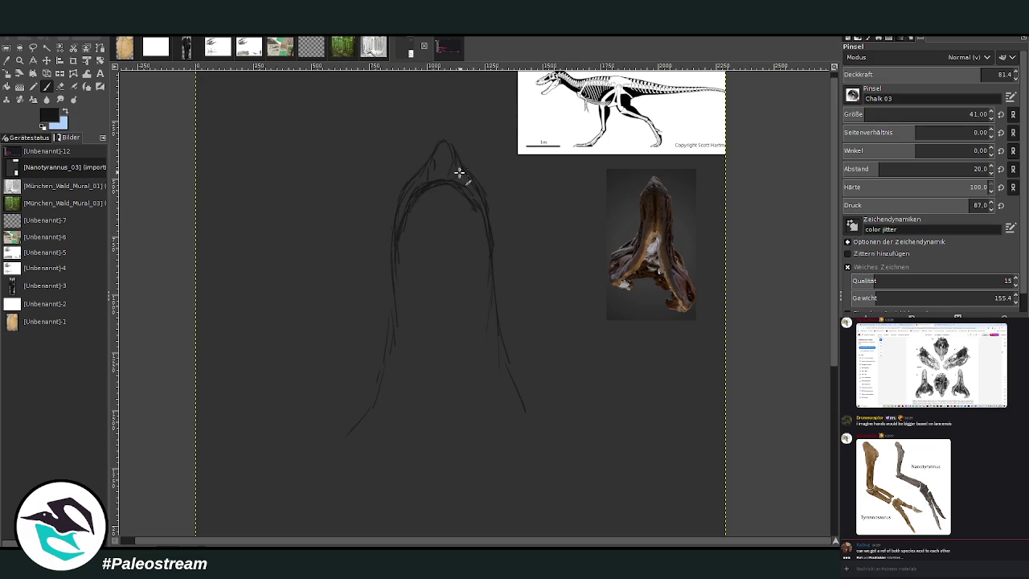
drag(458, 172, 493, 218)
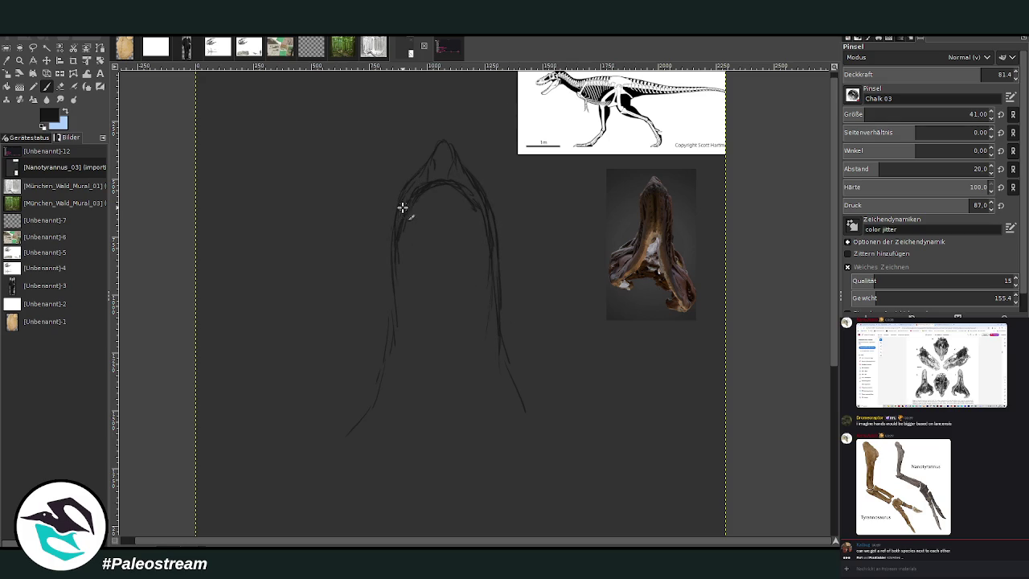
drag(399, 207, 376, 426)
drag(487, 340, 527, 407)
drag(378, 388, 319, 441)
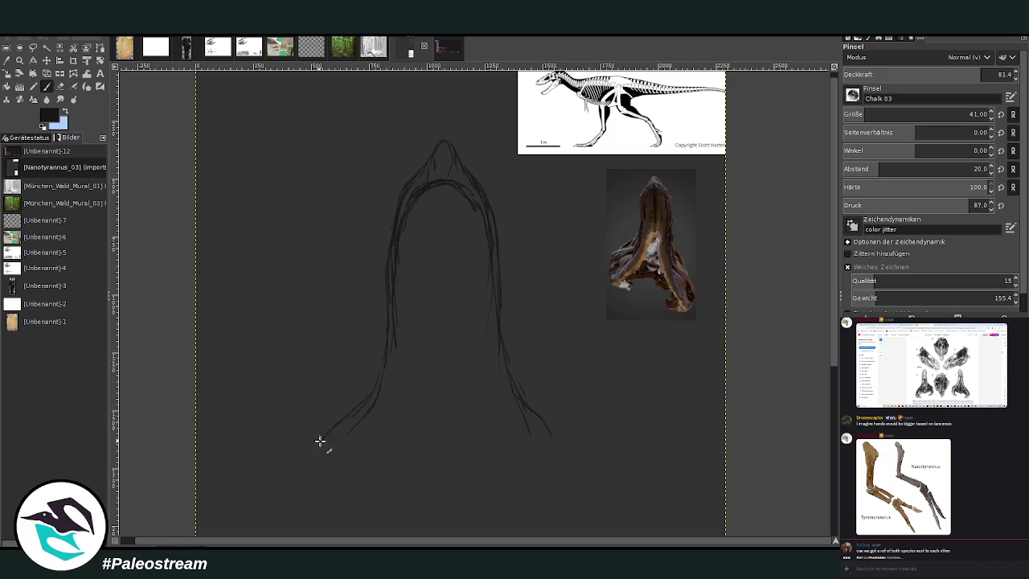
Strengthen both neck lines and extend them further down the page
drag(536, 411, 550, 457)
scroll(792, 298, down, 5)
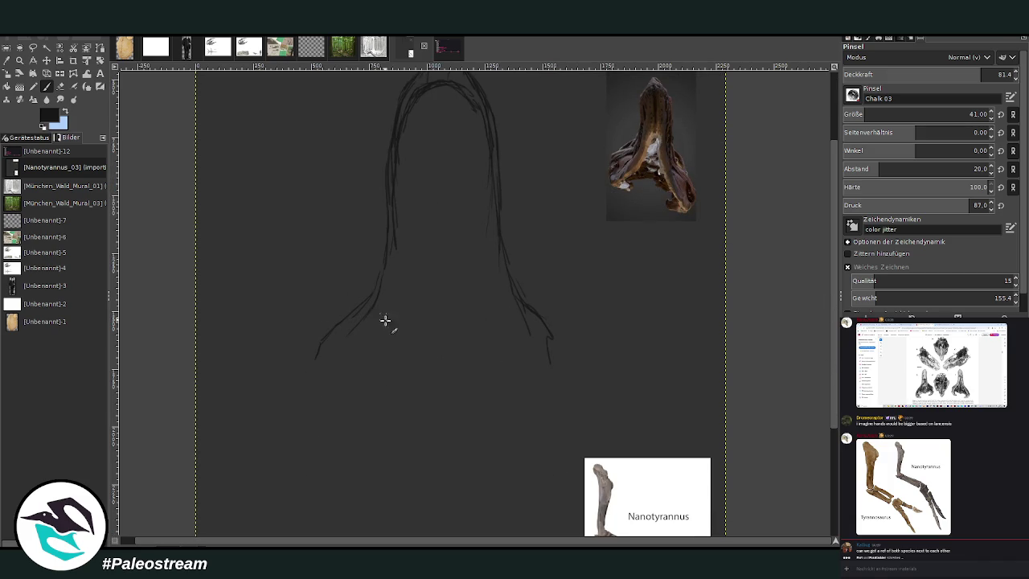
drag(354, 347, 333, 372)
drag(381, 293, 392, 229)
drag(498, 233, 553, 395)
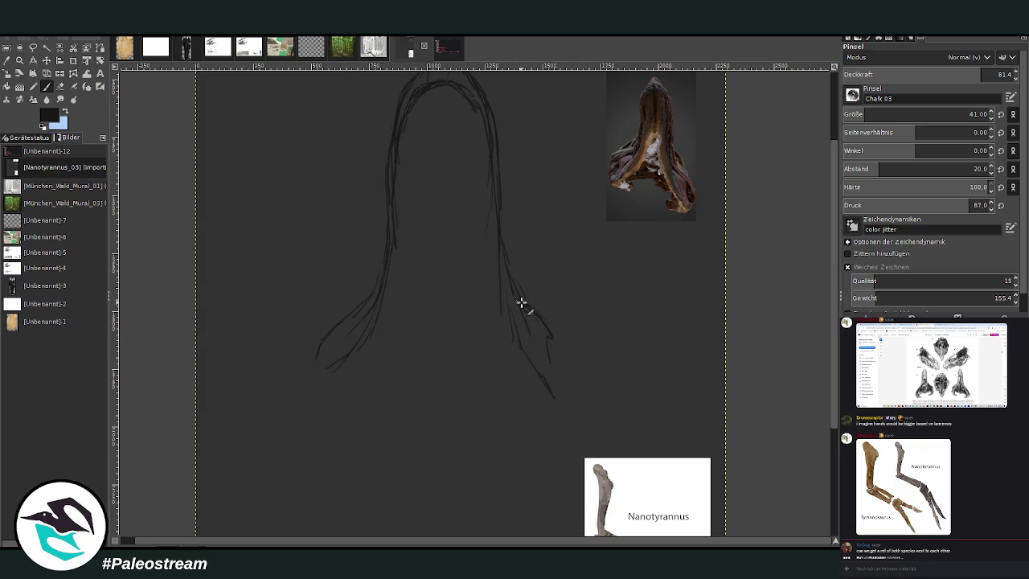
mouse_move(521, 302)
mouse_down()
mouse_move(551, 349)
mouse_move(573, 440)
mouse_up()
drag(320, 349, 301, 420)
mouse_move(549, 371)
mouse_down()
mouse_move(582, 430)
mouse_move(553, 476)
mouse_move(502, 428)
mouse_up()
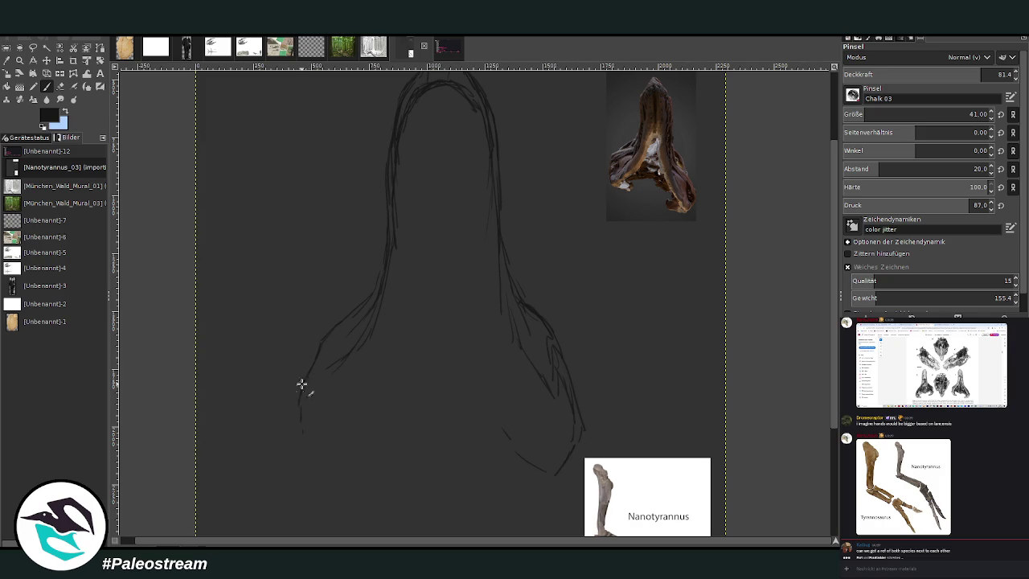
drag(301, 384, 305, 450)
drag(372, 399, 396, 347)
mouse_move(548, 472)
mouse_down()
mouse_move(479, 370)
mouse_move(474, 277)
mouse_up()
Draw a vertical centre line down the neck and add faint lower neck strokes
drag(445, 221, 440, 241)
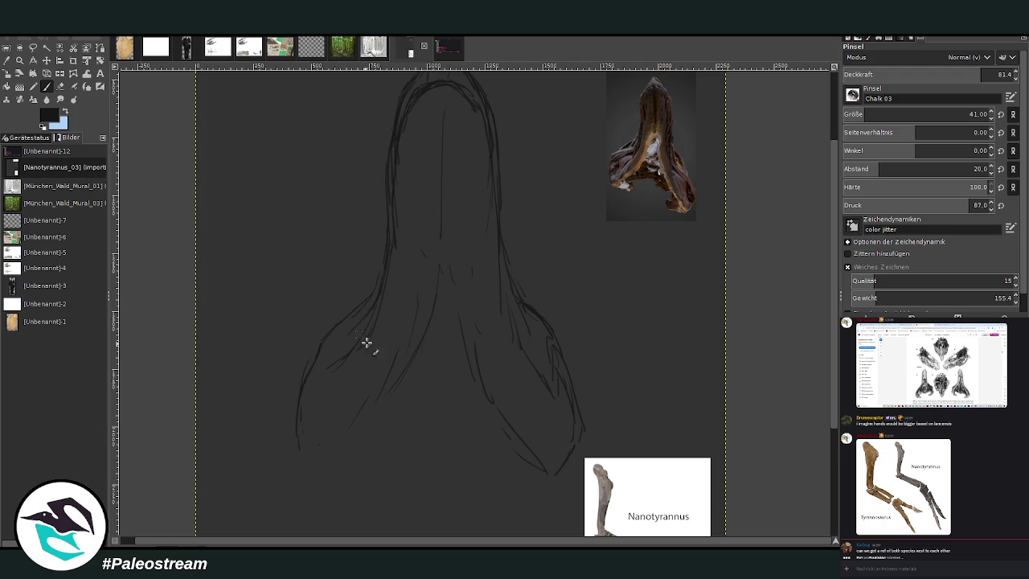
drag(439, 113, 442, 241)
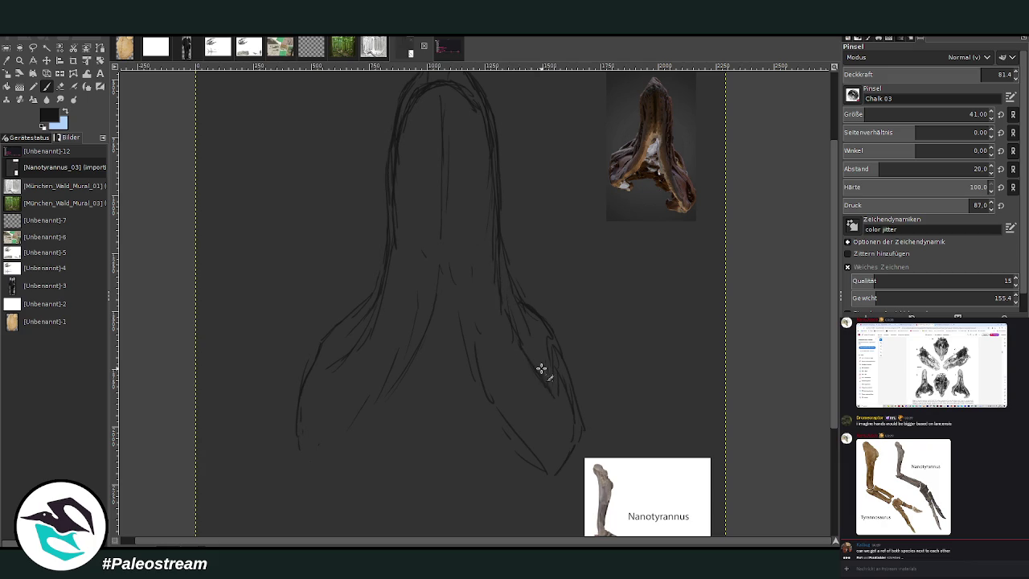
drag(541, 369, 573, 436)
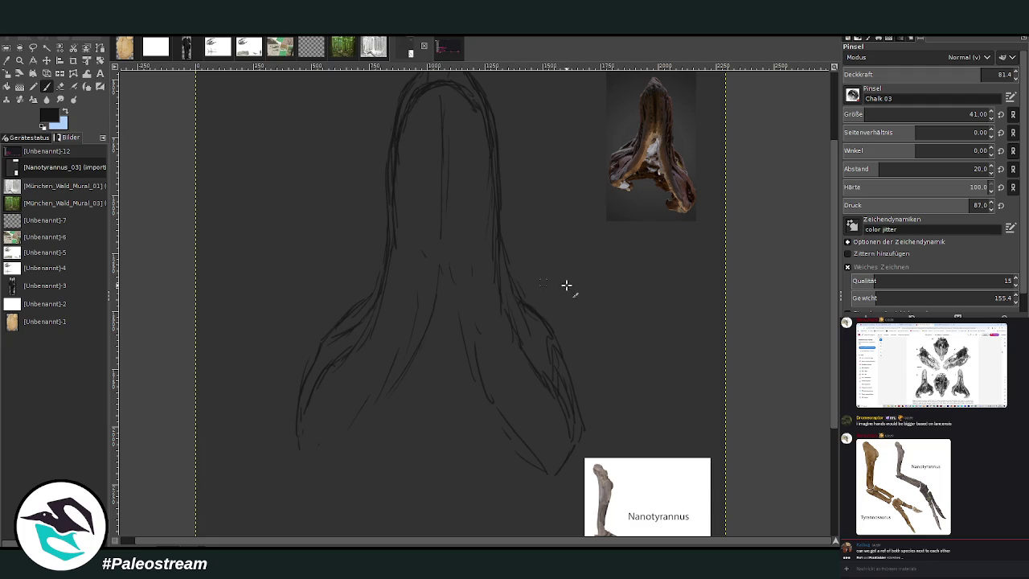
drag(311, 442, 327, 471)
Draw the curved outlines of the right and left bulges at the neck base
scroll(791, 230, up, 2)
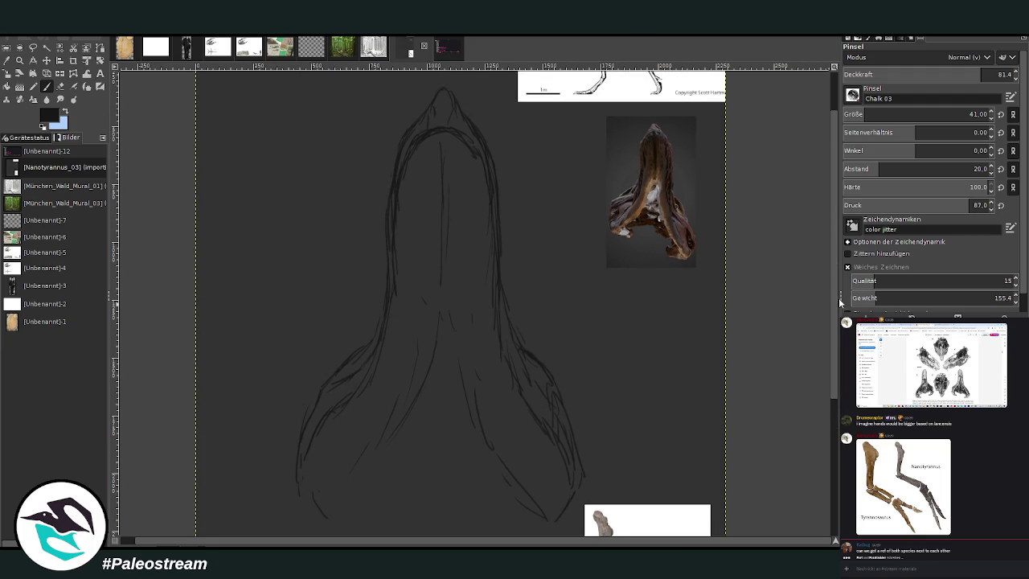
scroll(611, 115, down, 5)
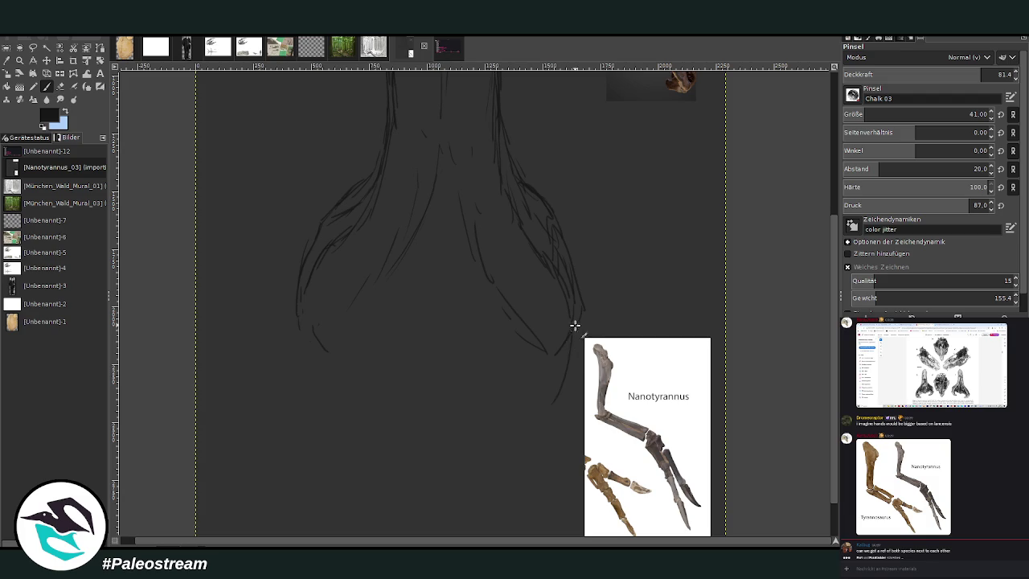
mouse_move(575, 325)
mouse_down()
mouse_move(535, 407)
mouse_move(473, 342)
mouse_move(462, 299)
mouse_up()
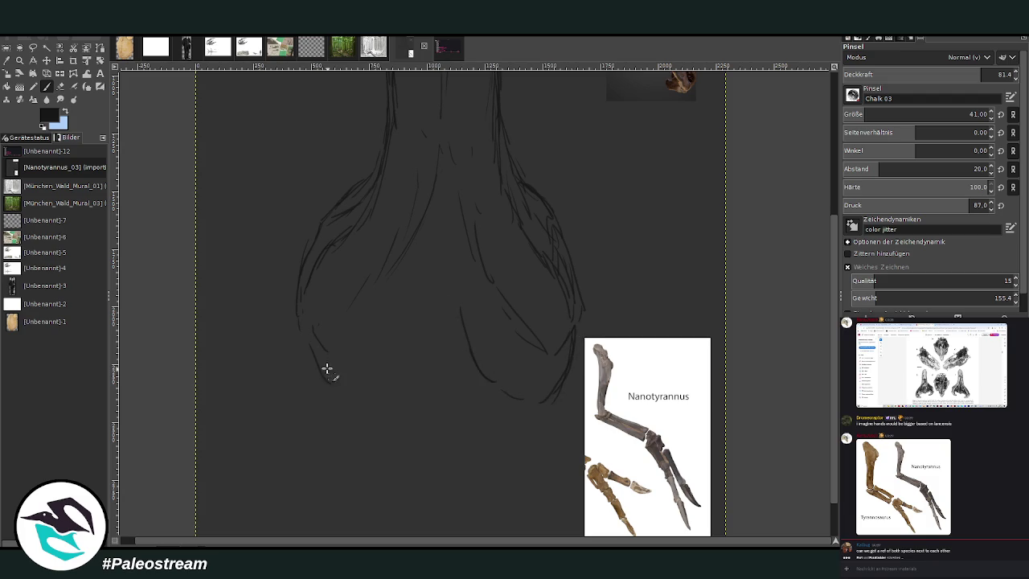
mouse_move(327, 369)
mouse_down()
mouse_move(386, 358)
mouse_move(414, 304)
mouse_up()
Draw and darken the long outlines running down beneath both bulges
drag(369, 370, 354, 439)
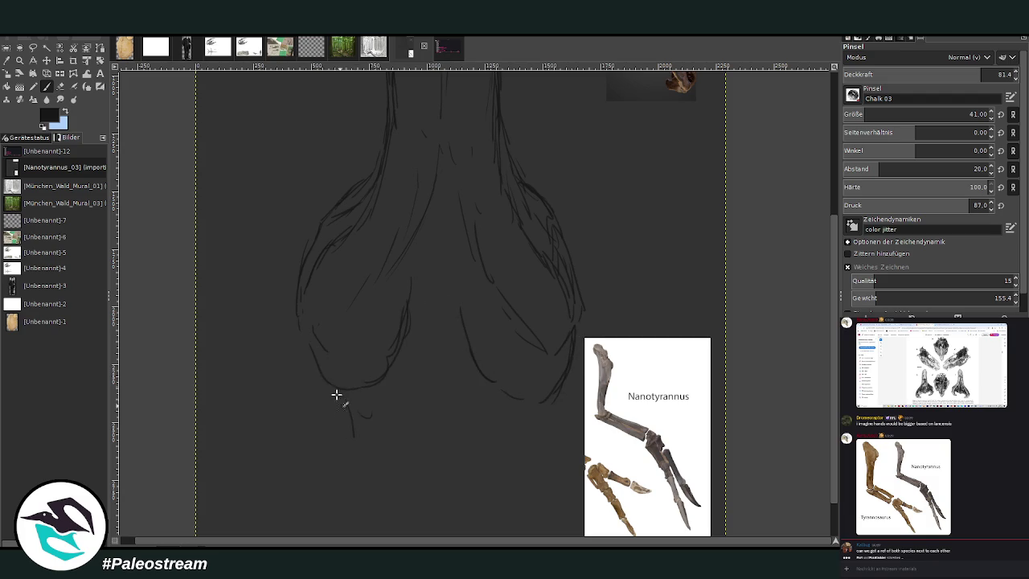
drag(336, 395, 353, 462)
drag(323, 372, 357, 494)
drag(551, 340, 523, 478)
drag(547, 424, 527, 494)
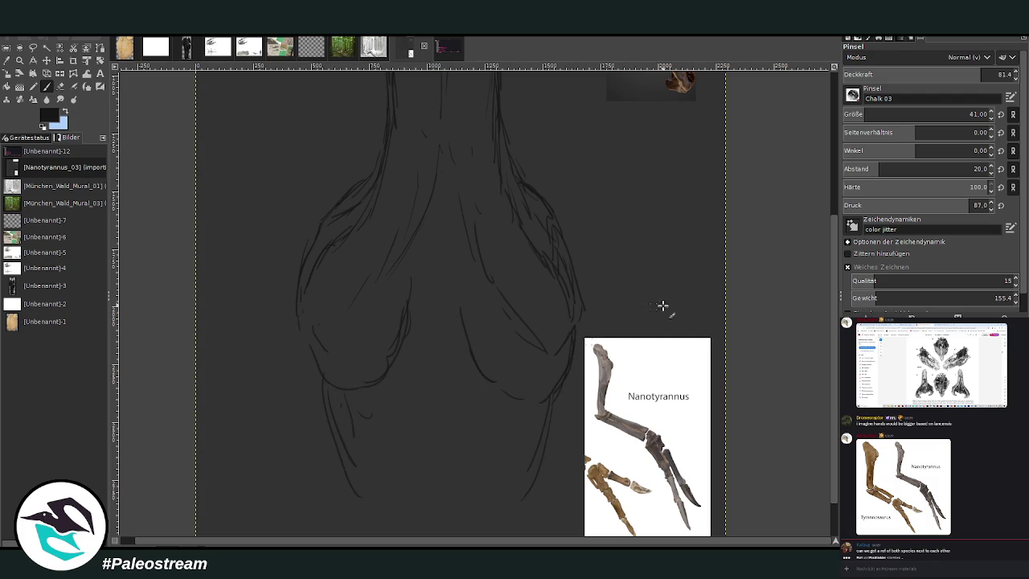
scroll(834, 442, down, 2)
drag(324, 342, 350, 508)
drag(558, 355, 526, 530)
drag(337, 412, 347, 526)
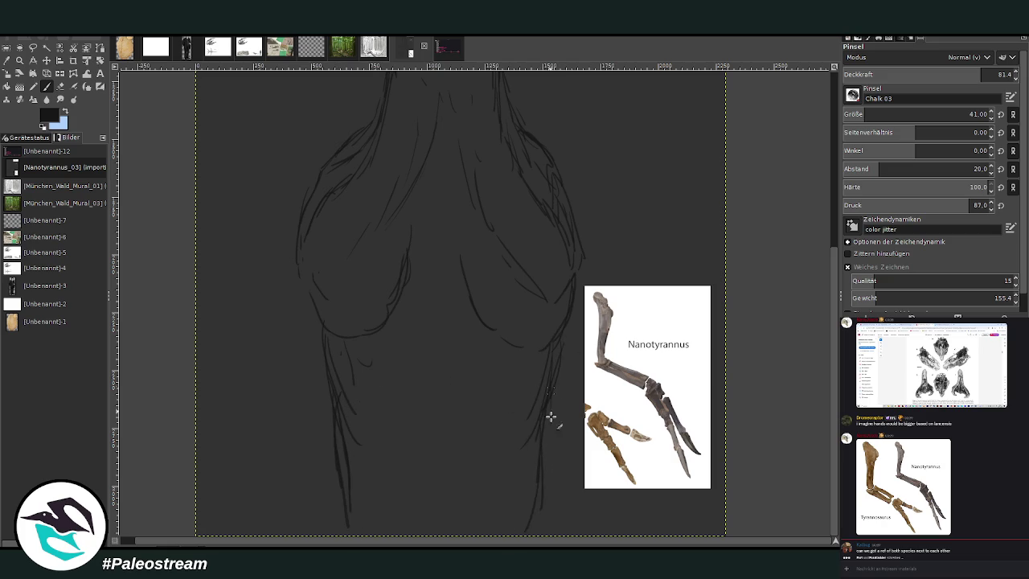
Zoom out and shift the brown skull reference photo slightly down
key(minus)
key(minus)
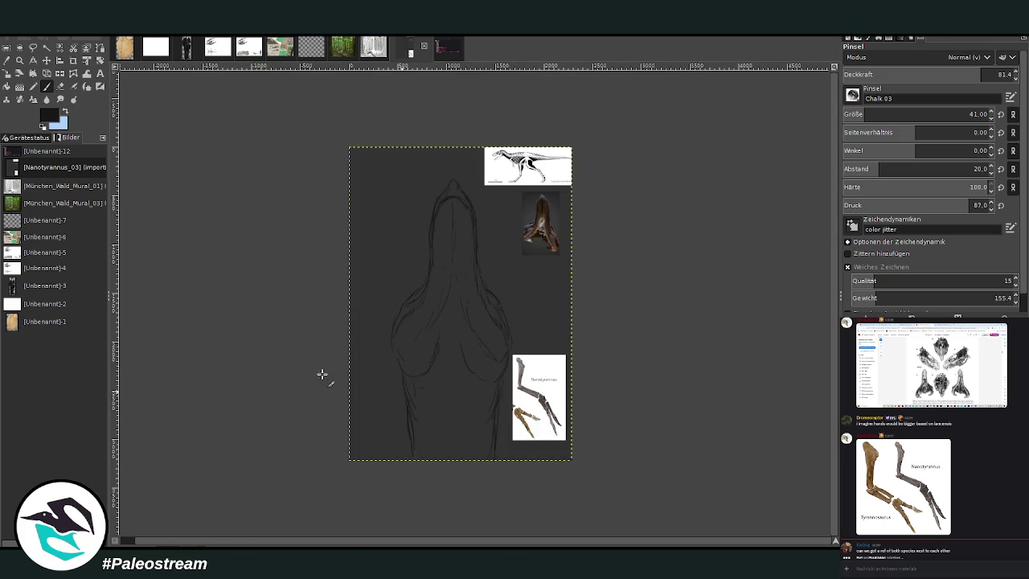
key(z)
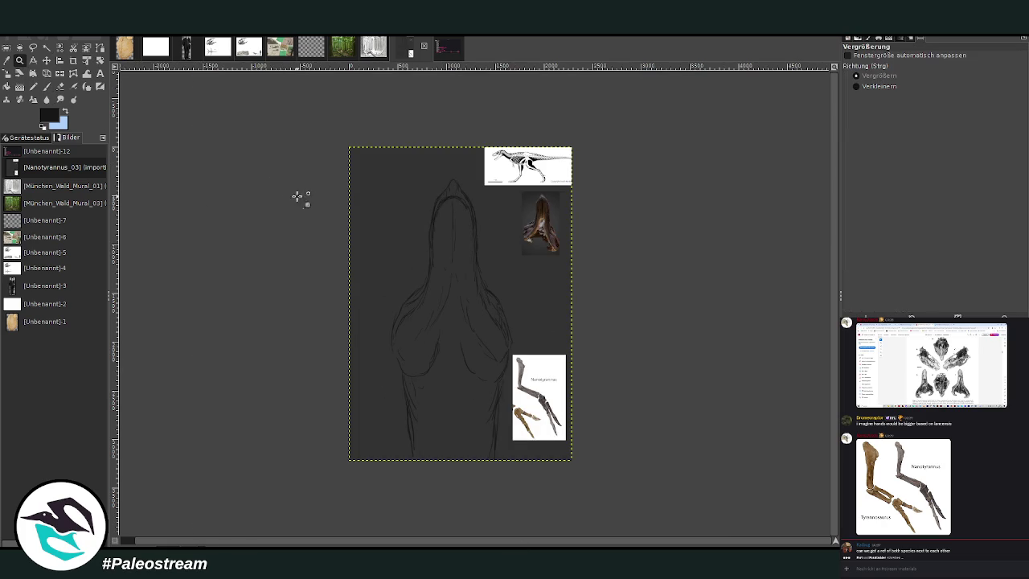
key(m)
drag(542, 229, 540, 261)
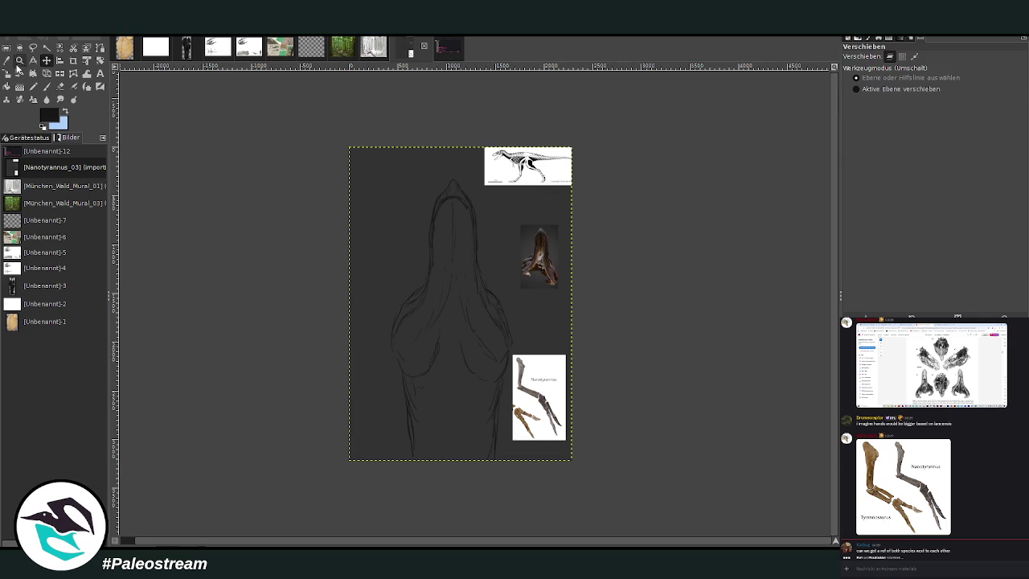
Pick white from the image as the paint colour and zoom in on the neck and bulges
click(7, 61)
click(400, 200)
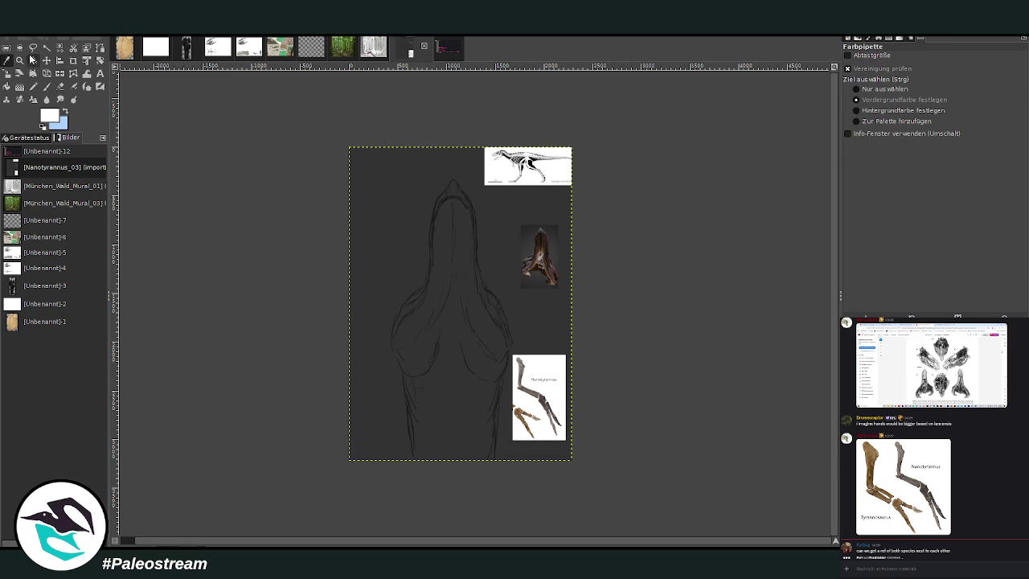
key(z)
drag(386, 214, 577, 400)
drag(260, 119, 668, 391)
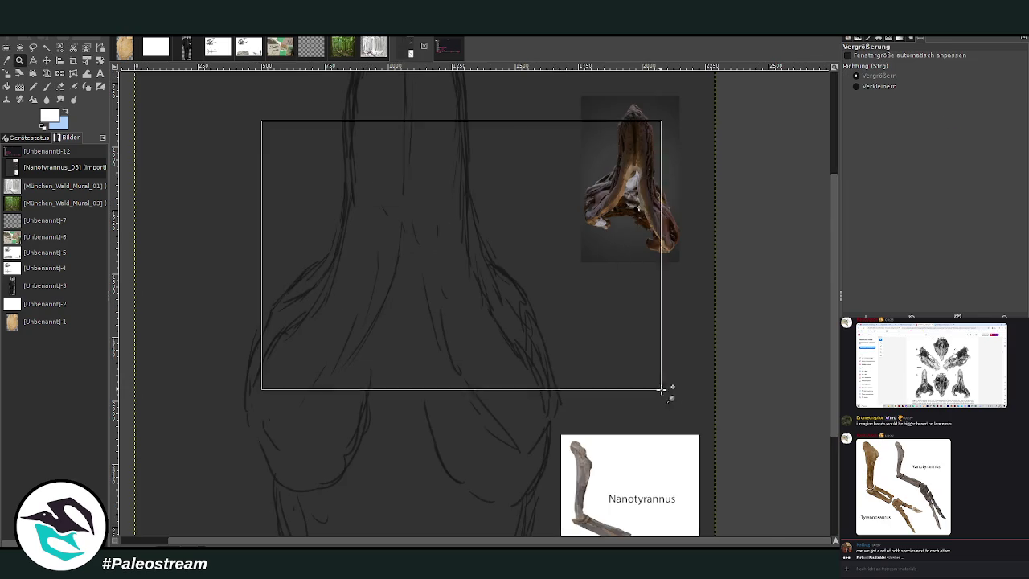
Reset colours to black, set opacity 95 with a smaller brush, and sketch both eyes
key(p)
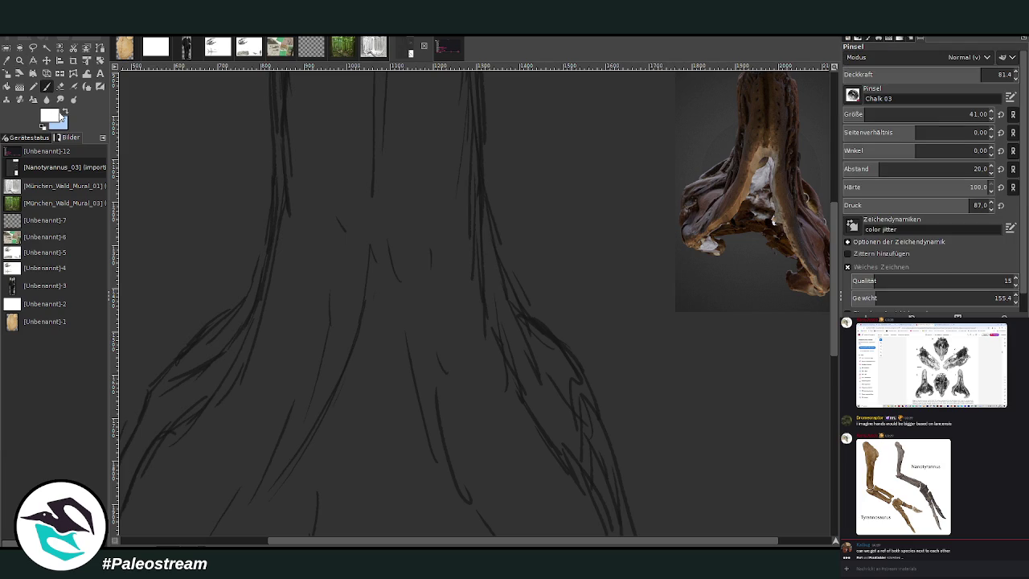
key(x)
key(d)
click(985, 74)
click(969, 115)
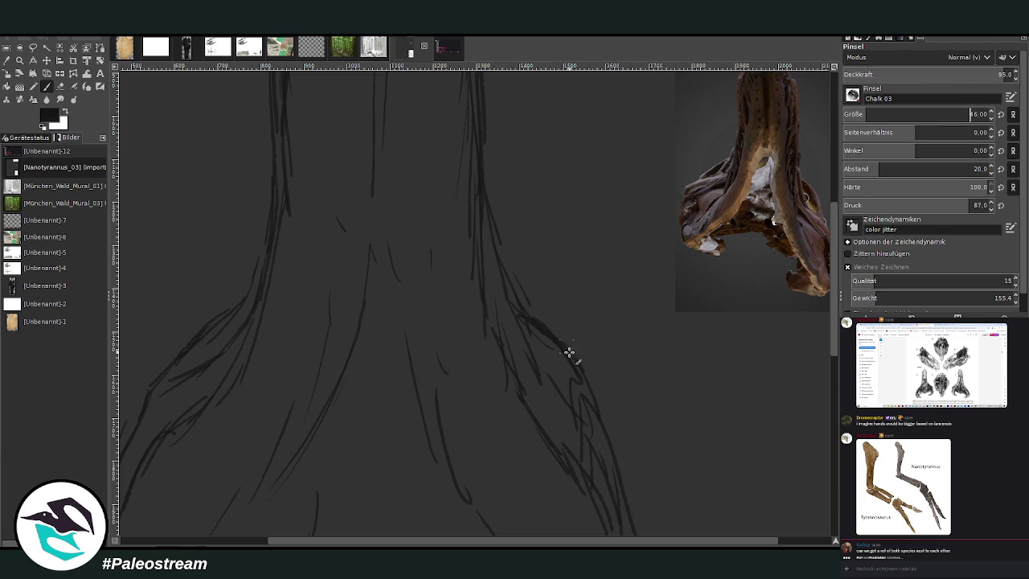
mouse_move(519, 314)
mouse_down()
mouse_move(562, 333)
mouse_move(590, 390)
mouse_move(540, 348)
mouse_move(563, 356)
mouse_move(549, 340)
mouse_move(558, 370)
mouse_move(549, 362)
mouse_up()
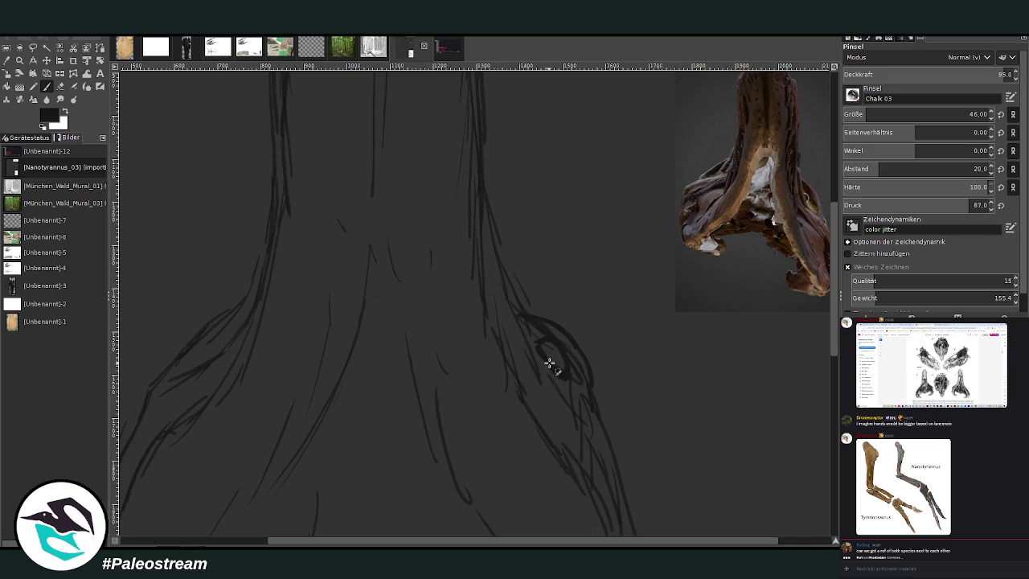
mouse_move(218, 338)
mouse_down()
mouse_move(185, 371)
mouse_move(198, 345)
mouse_move(184, 375)
mouse_move(201, 335)
mouse_move(175, 346)
mouse_move(200, 356)
mouse_move(193, 361)
mouse_move(199, 351)
mouse_up()
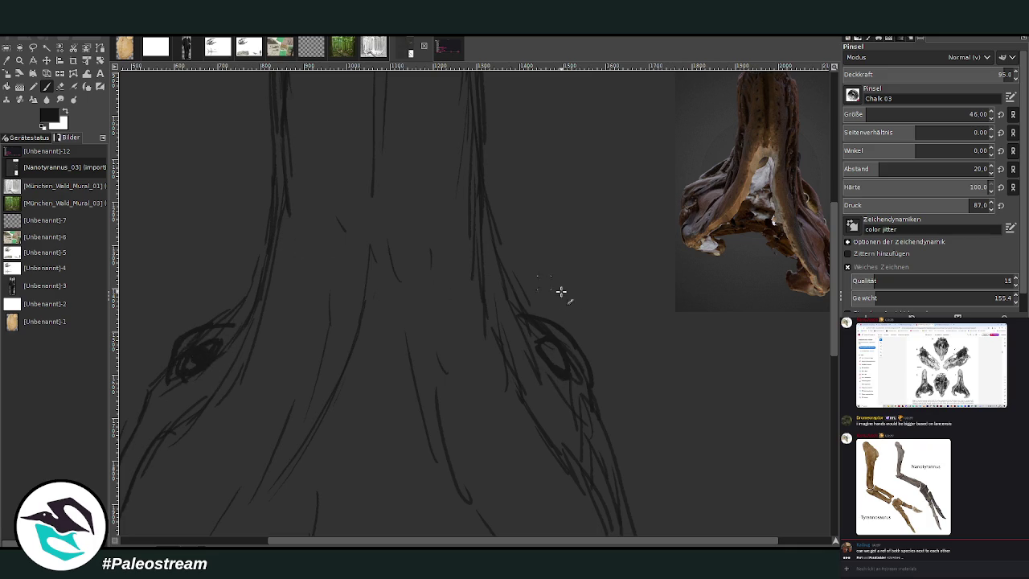
mouse_move(550, 348)
mouse_down()
mouse_move(552, 357)
mouse_move(547, 346)
mouse_up()
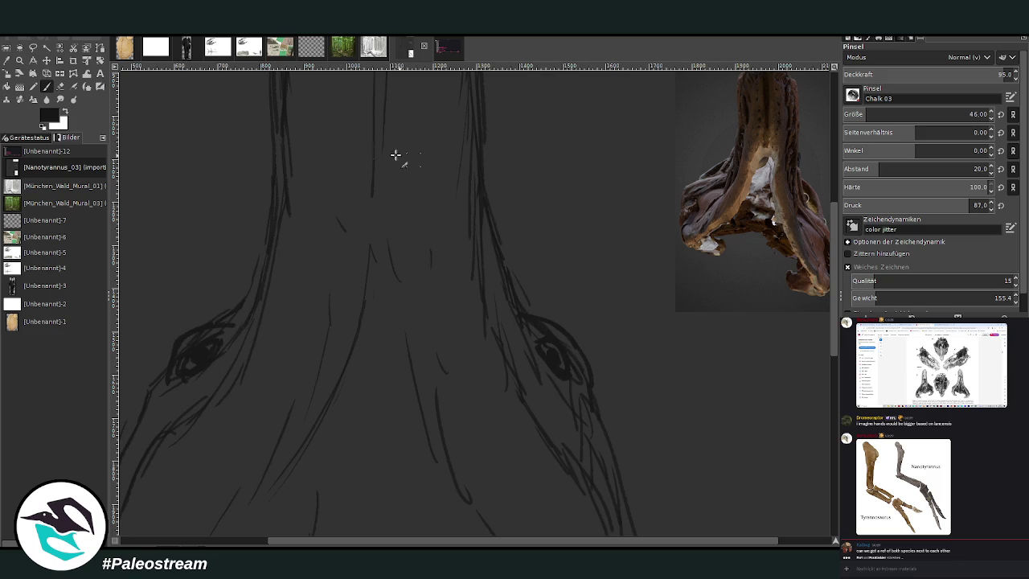
Thicken both neck outlines and add short sketch strokes inside the head outline
drag(257, 281, 273, 176)
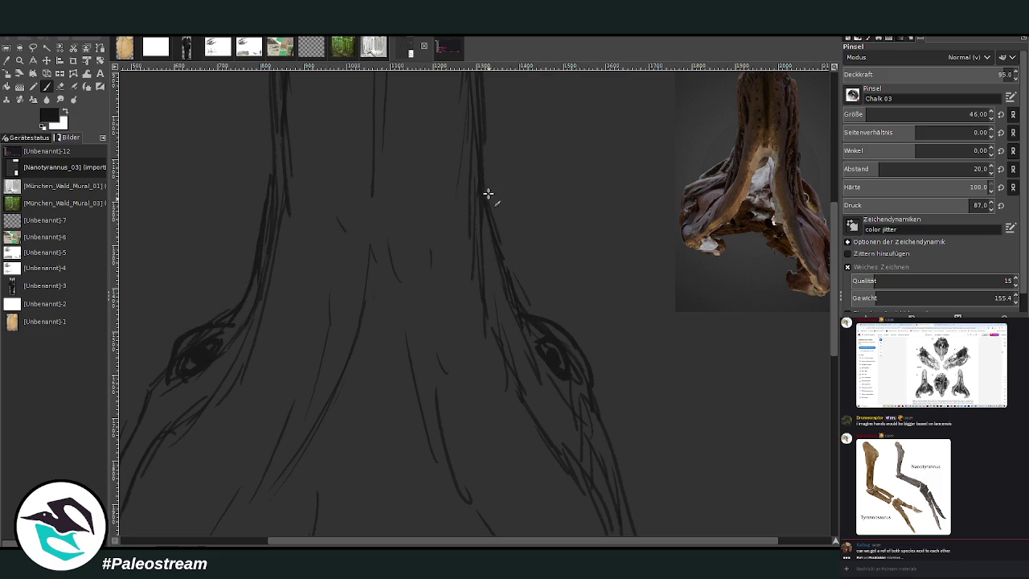
drag(487, 194, 477, 327)
scroll(809, 321, up, 3)
scroll(810, 322, up, 5)
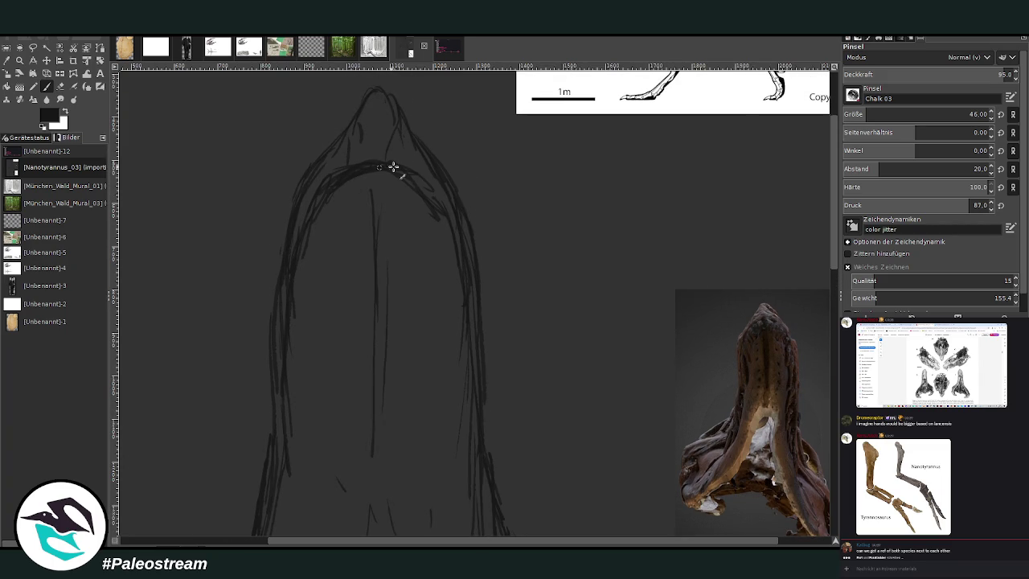
drag(320, 275, 339, 290)
mouse_move(337, 231)
mouse_down()
mouse_move(336, 251)
mouse_move(369, 296)
mouse_up()
drag(360, 233, 359, 257)
drag(410, 221, 402, 280)
drag(433, 233, 419, 298)
Darken the right arch, trace both snout-tip edges and redraw the right contour darker
mouse_move(435, 201)
mouse_down()
mouse_move(467, 257)
mouse_move(473, 315)
mouse_up()
drag(353, 177, 406, 176)
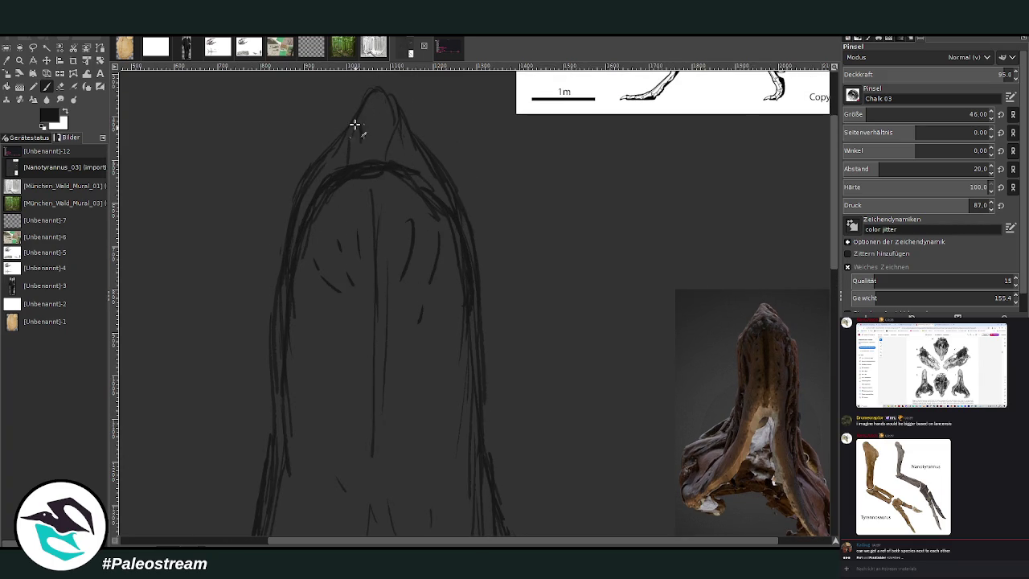
mouse_move(354, 125)
mouse_down()
mouse_move(375, 96)
mouse_move(421, 147)
mouse_up()
mouse_move(328, 179)
mouse_down()
mouse_move(348, 158)
mouse_move(402, 150)
mouse_move(356, 131)
mouse_move(372, 105)
mouse_move(385, 119)
mouse_up()
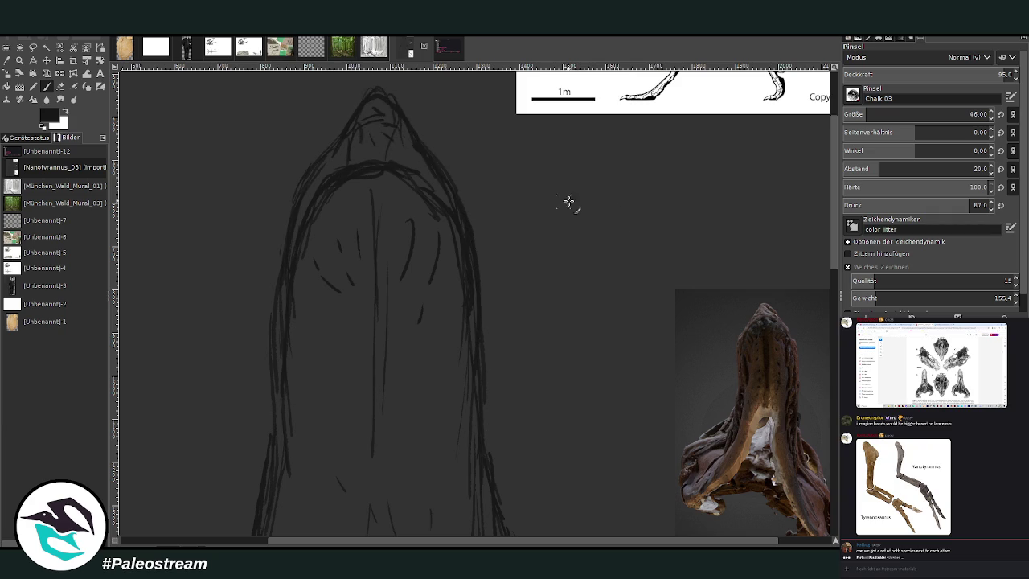
drag(832, 267, 834, 348)
mouse_move(479, 100)
mouse_down()
mouse_move(489, 195)
mouse_move(533, 344)
mouse_move(593, 418)
mouse_up()
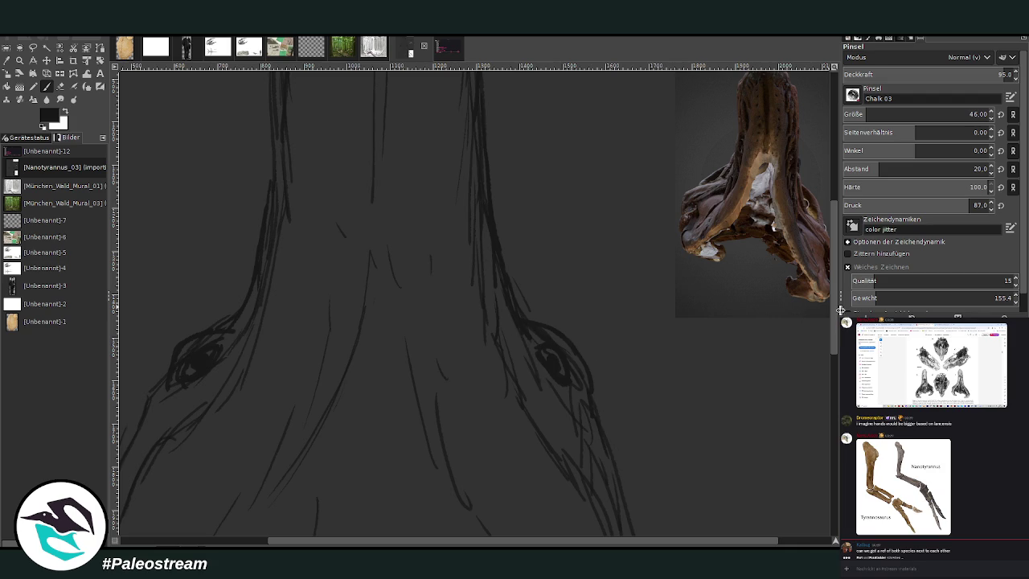
Strengthen the right neck contour, stroke the left contour toward the eye, and sketch centre neck lines
scroll(823, 320, down, 3)
drag(597, 287, 632, 459)
scroll(347, 540, left, 3)
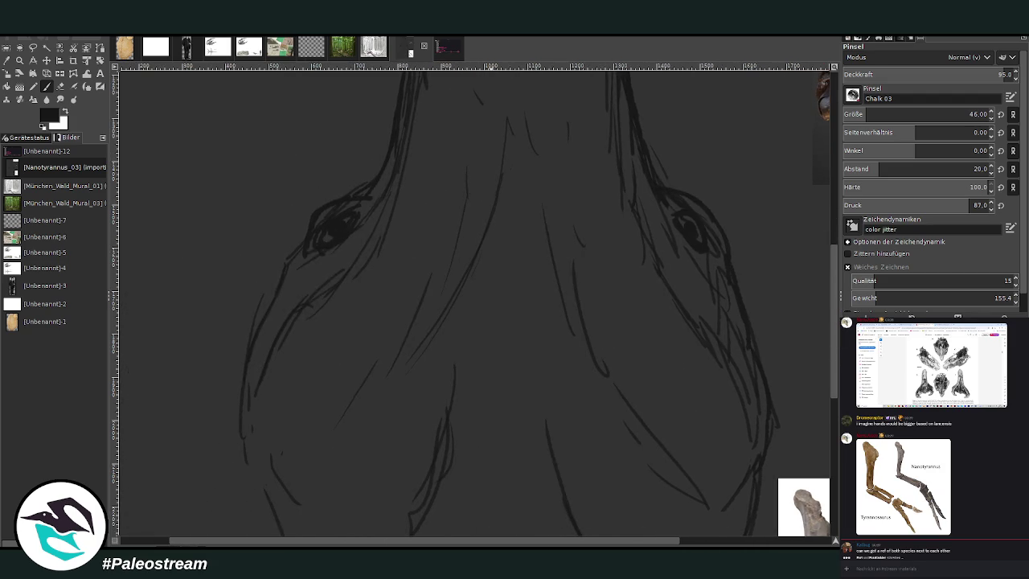
mouse_move(293, 255)
mouse_down()
mouse_move(252, 361)
mouse_move(249, 434)
mouse_up()
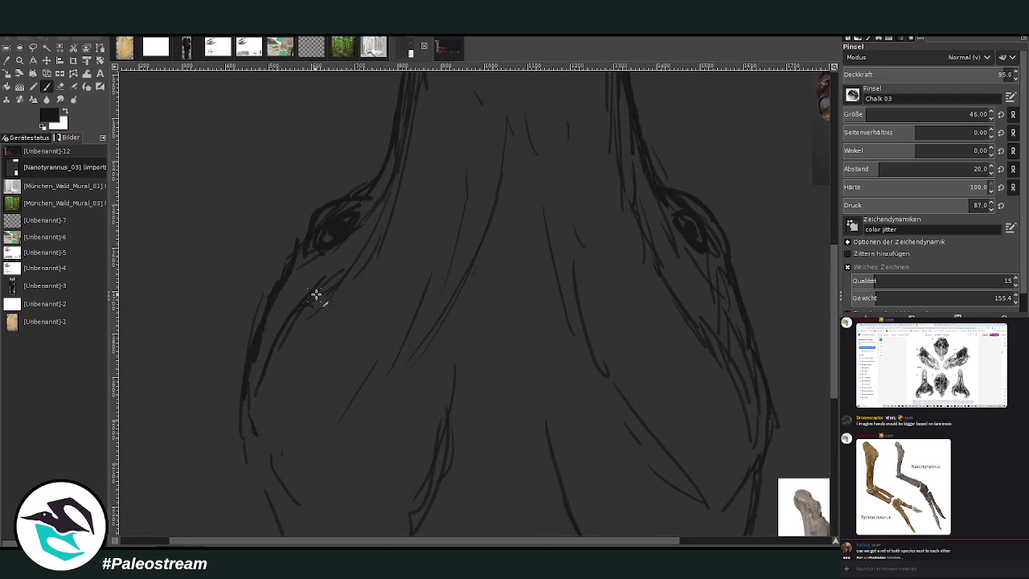
drag(319, 294, 378, 212)
mouse_move(455, 356)
mouse_down()
mouse_move(496, 209)
mouse_move(508, 345)
mouse_up()
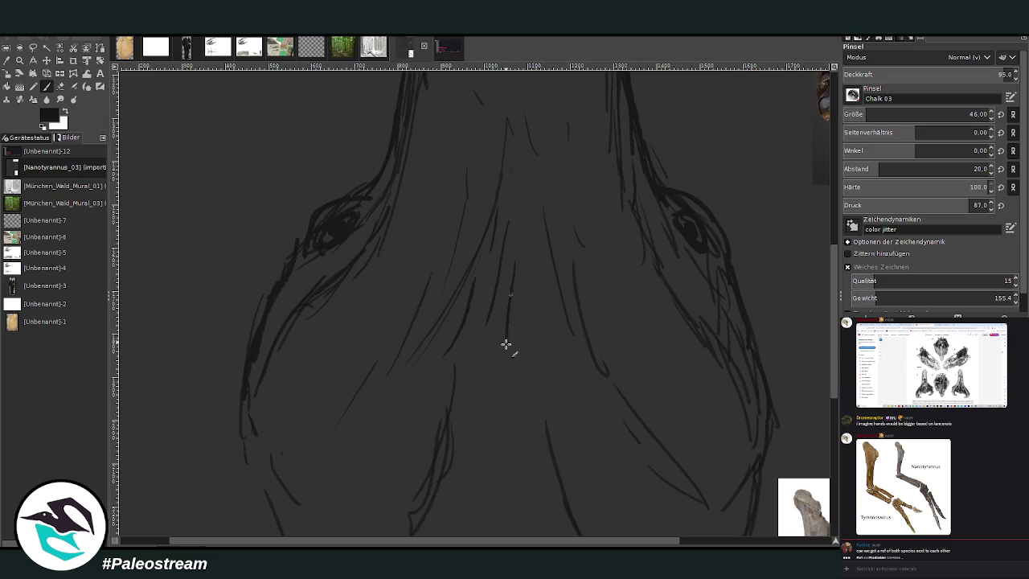
drag(518, 232, 530, 366)
Add throat fold lines across the lower neck and extend them up the neck
drag(554, 277, 542, 357)
drag(568, 328, 594, 442)
drag(528, 377, 514, 443)
drag(501, 345, 510, 480)
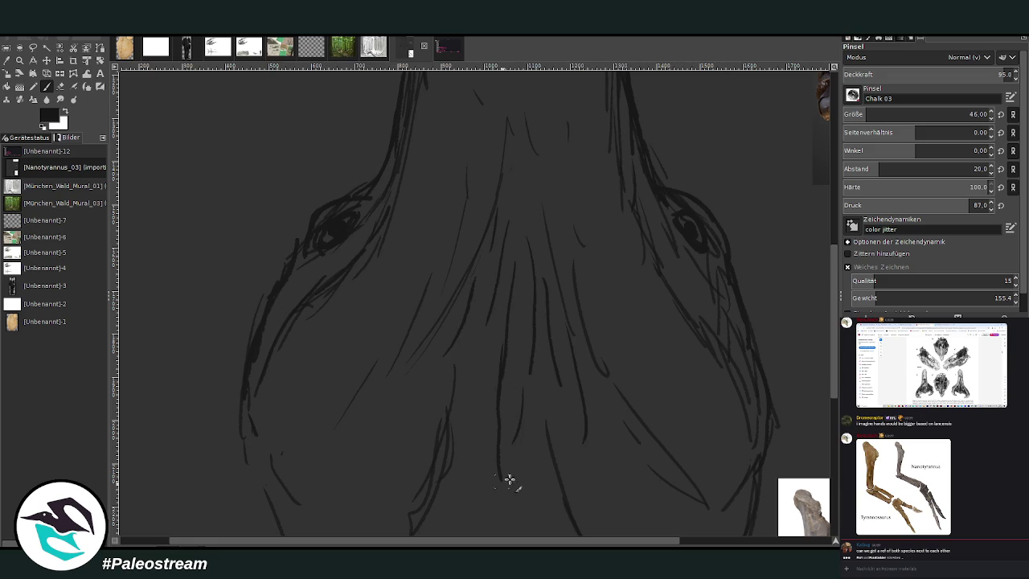
drag(527, 381, 517, 473)
mouse_move(572, 397)
mouse_down()
mouse_move(580, 471)
mouse_move(611, 398)
mouse_up()
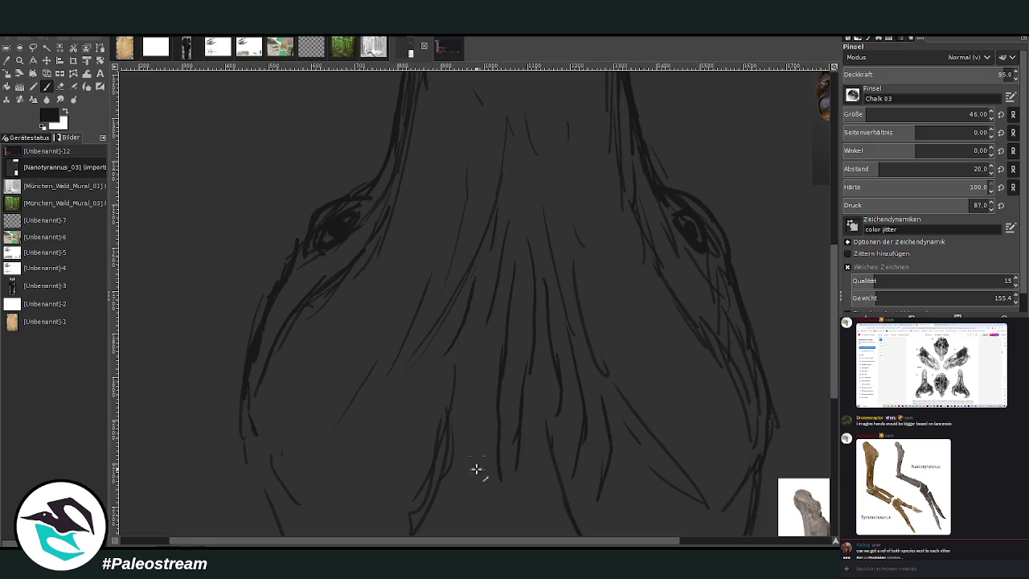
mouse_move(477, 497)
mouse_down()
mouse_move(471, 355)
mouse_move(486, 294)
mouse_up()
drag(444, 331, 495, 195)
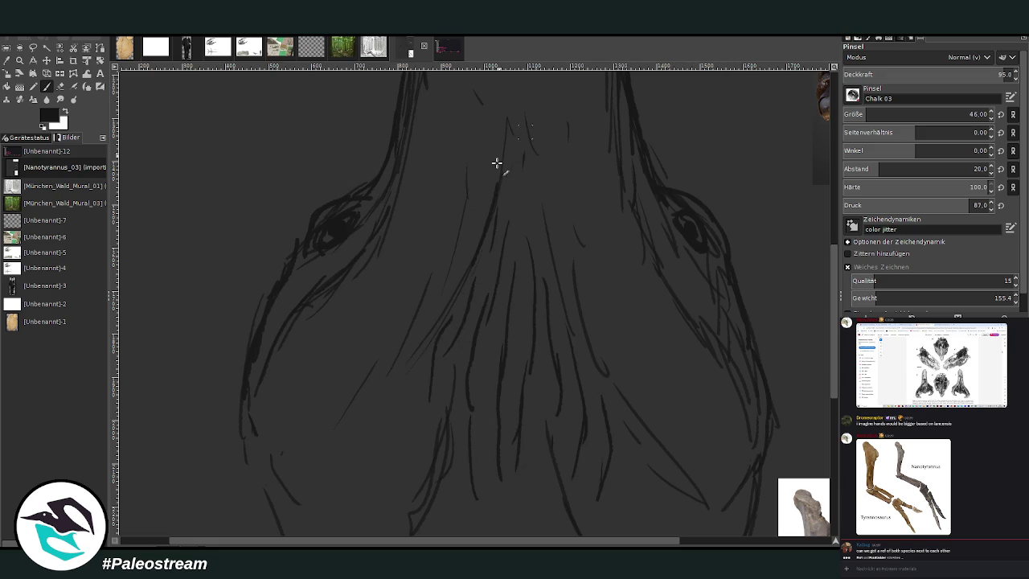
Zoom out, then zoom into the lower part of the sketch
scroll(479, 198, down, 2)
scroll(480, 198, down, 2)
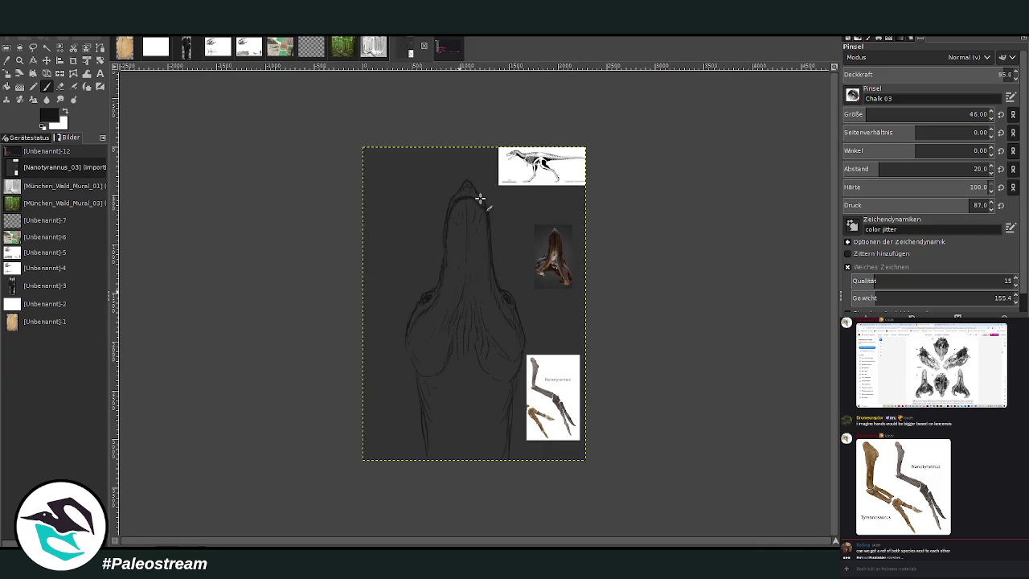
click(19, 59)
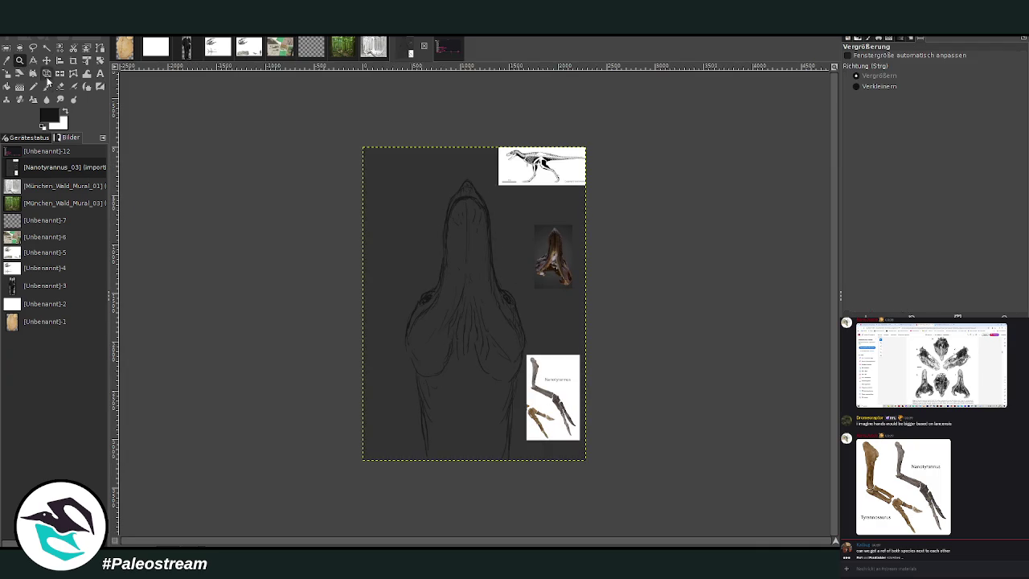
drag(370, 224, 595, 481)
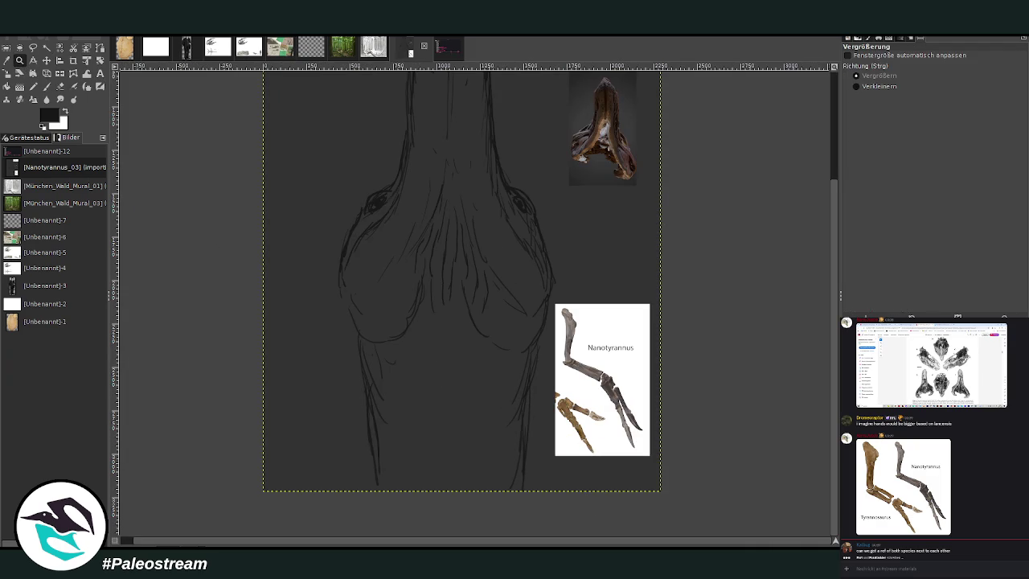
Nudge the sketch layer, then undo back so the limb comparison reference is hidden
click(46, 61)
drag(518, 204, 549, 204)
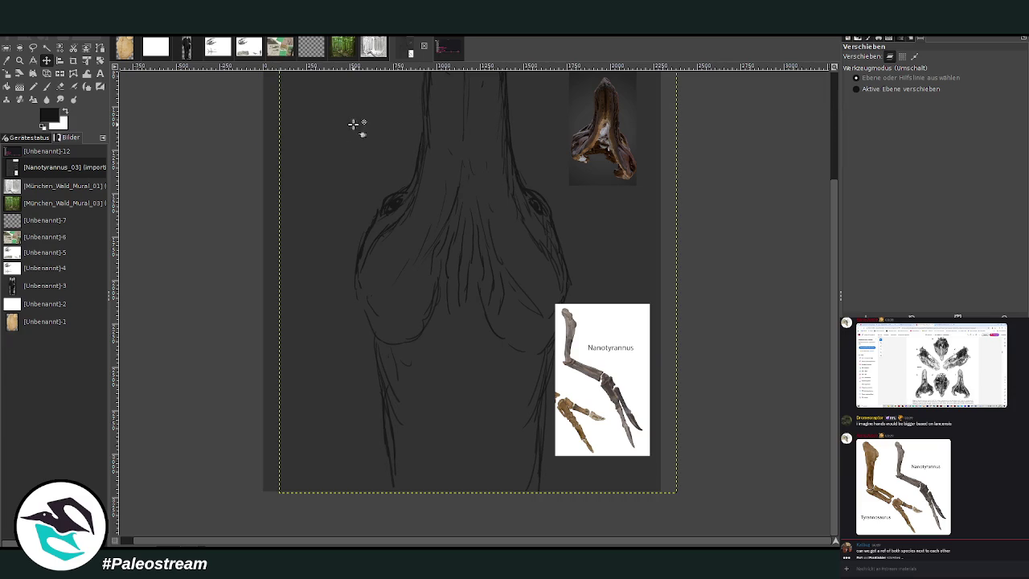
key(ctrl+z)
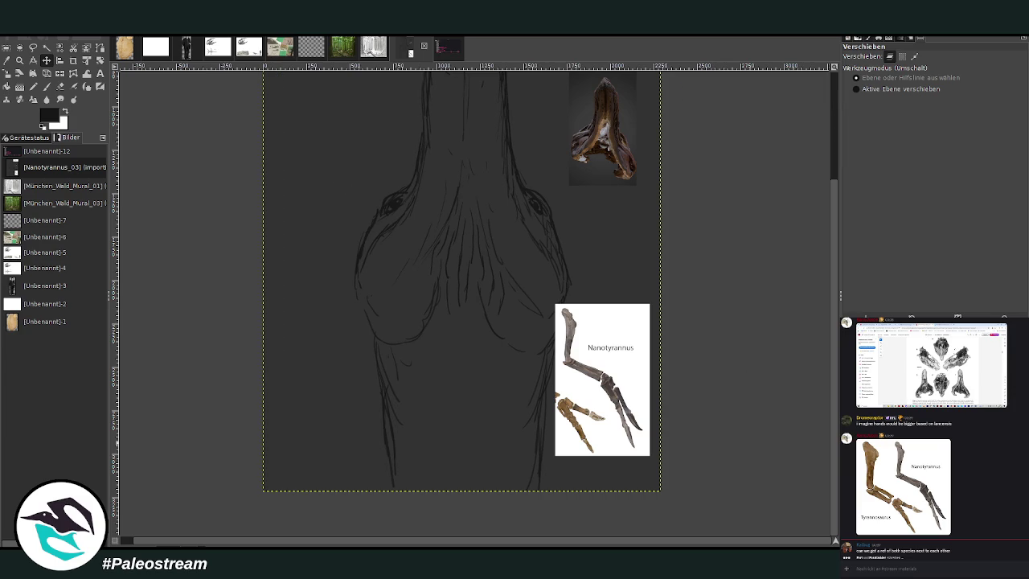
key(ctrl+z)
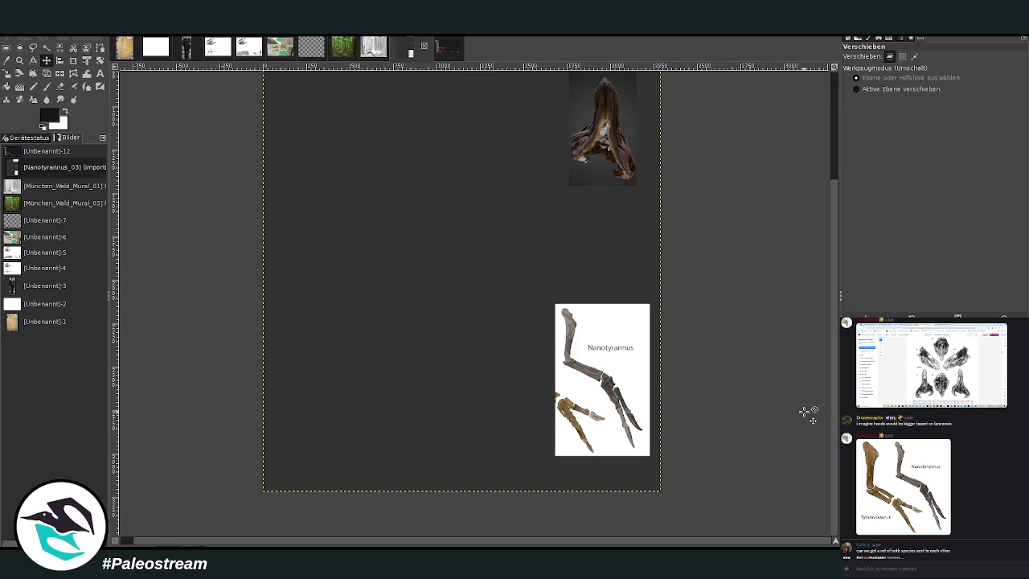
key(ctrl+z)
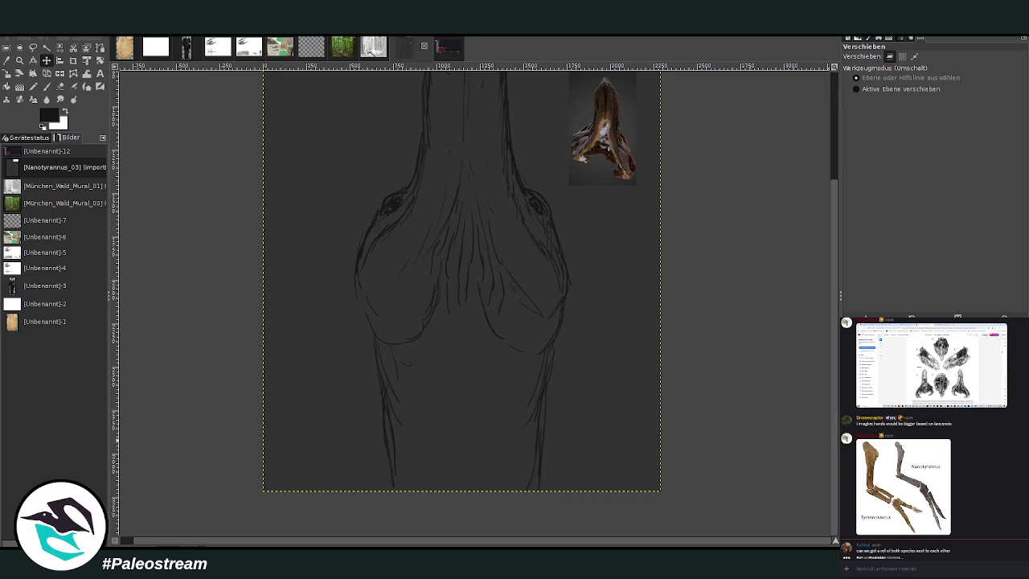
key(ctrl+z)
key(ctrl+z)
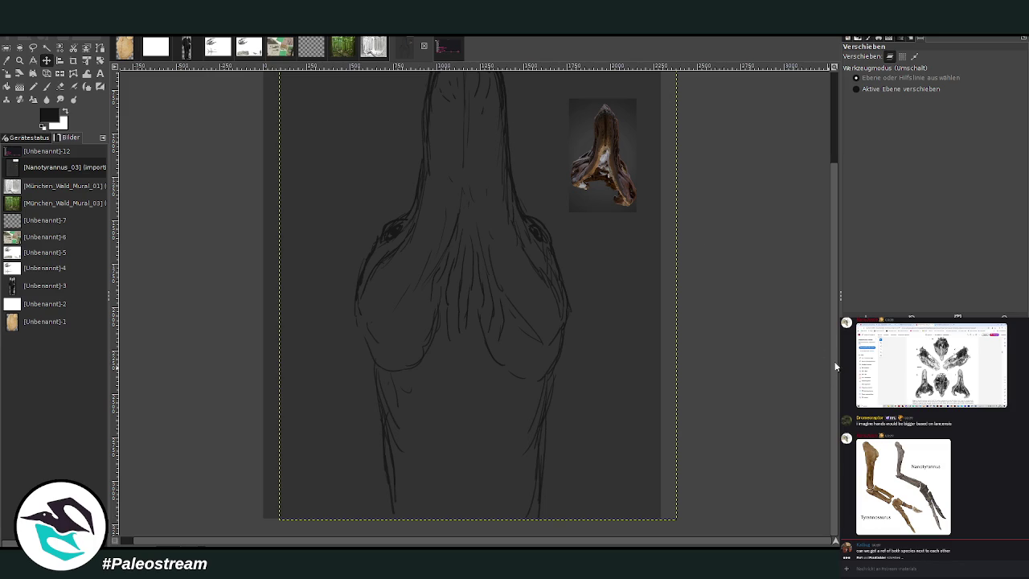
Zoom in on the head sketch and return to the Paintbrush
scroll(798, 211, up, 3)
key(z)
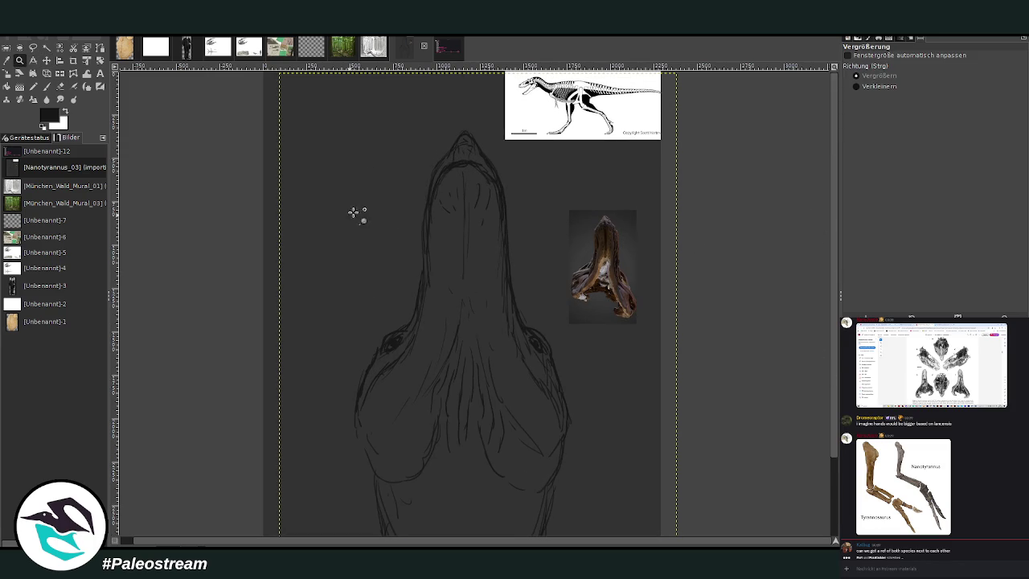
drag(357, 108, 604, 462)
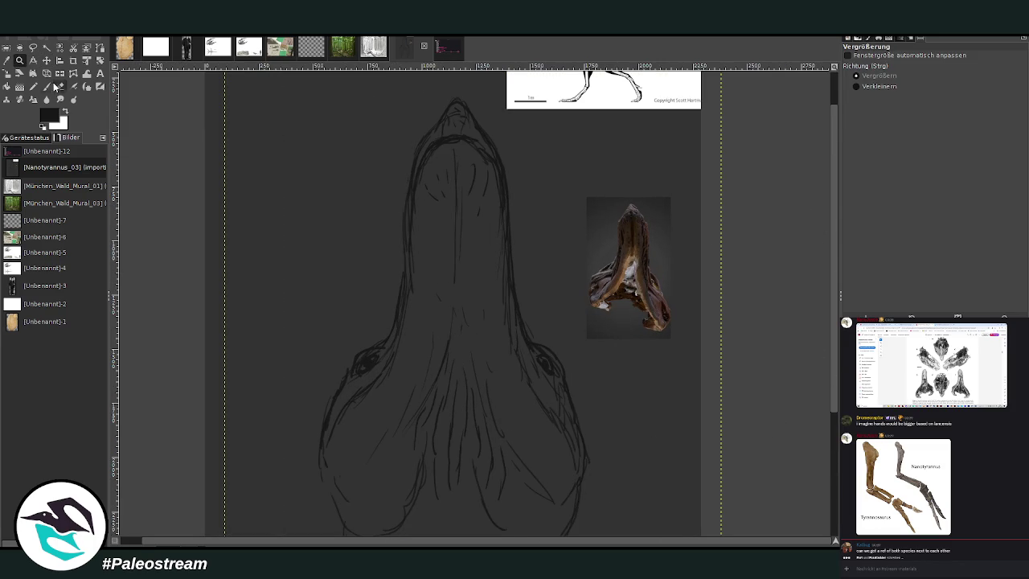
click(46, 86)
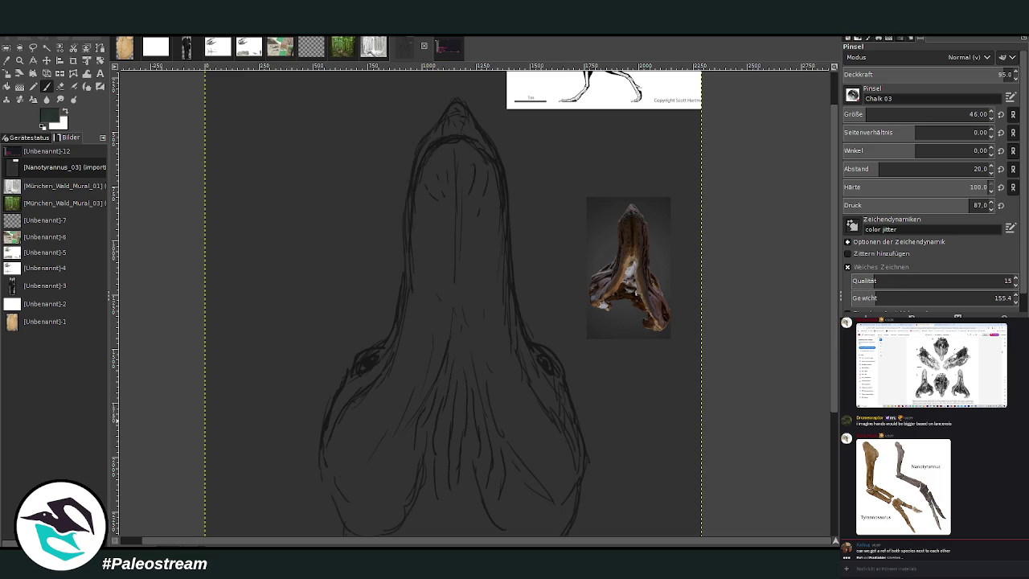
Bucket-fill the background behind the sketch dark green, then switch back to the Paintbrush
click(7, 86)
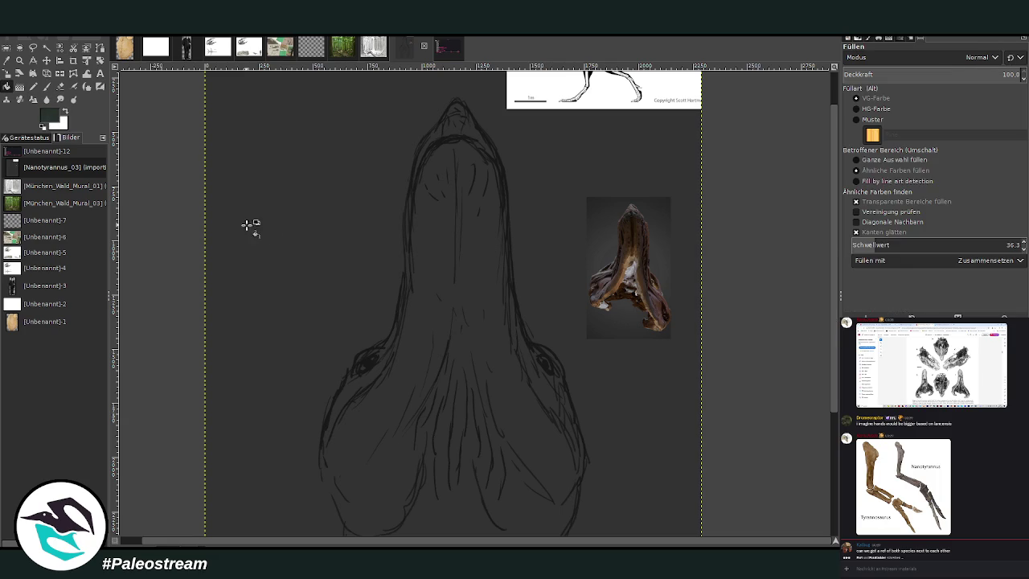
click(296, 254)
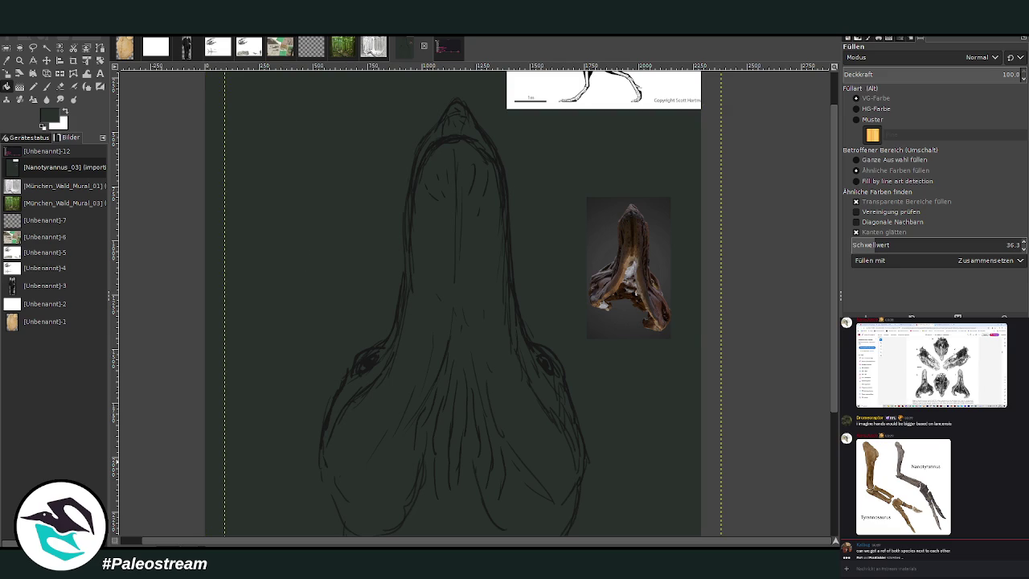
click(47, 86)
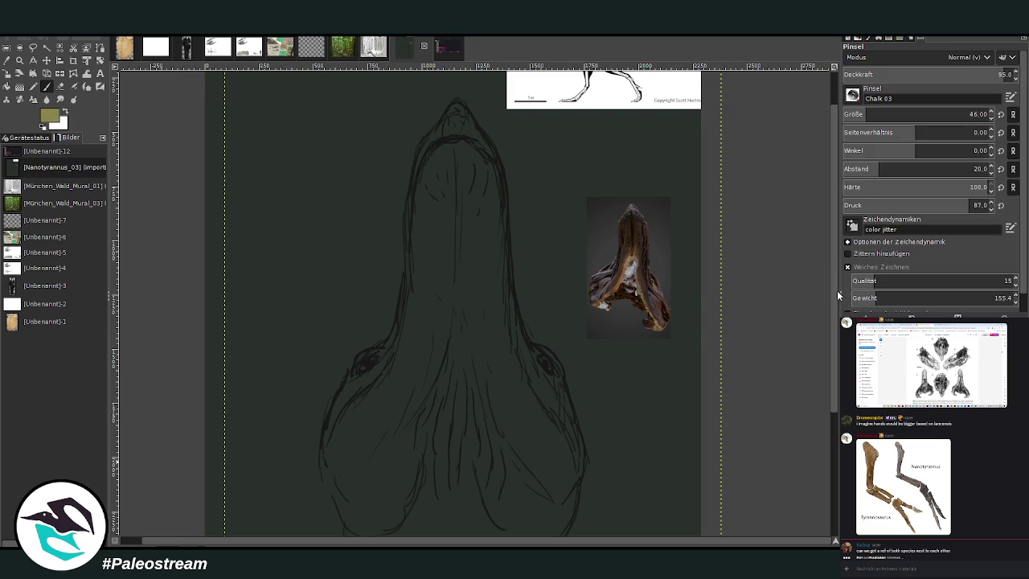
scroll(865, 115, up, 5)
scroll(829, 153, down, 3)
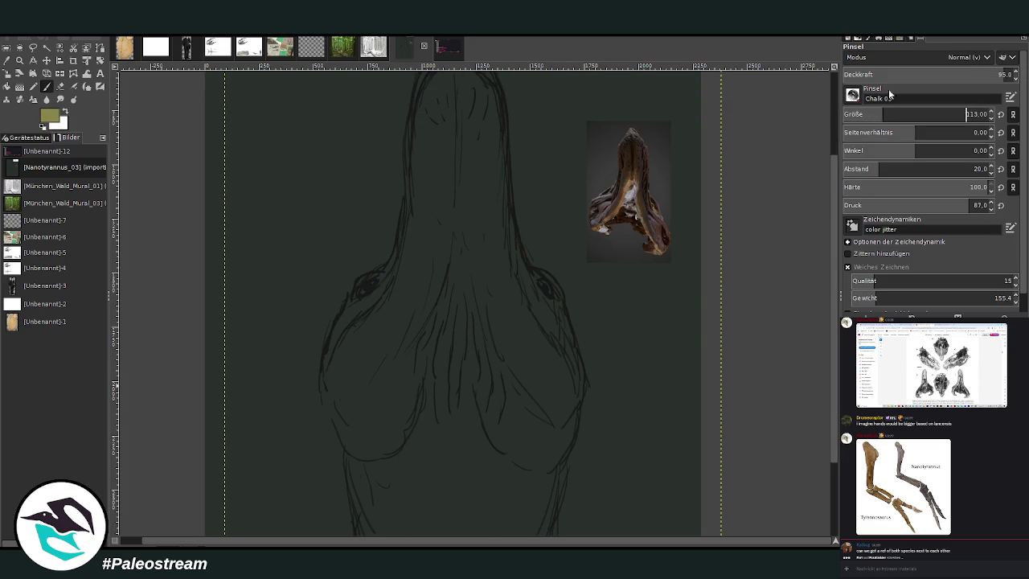
scroll(916, 71, down, 5)
Paint olive chalk strokes down the throat between the jaws, widening right and upward
mouse_move(445, 333)
mouse_down()
mouse_move(441, 384)
mouse_move(430, 331)
mouse_up()
scroll(924, 114, up, 10)
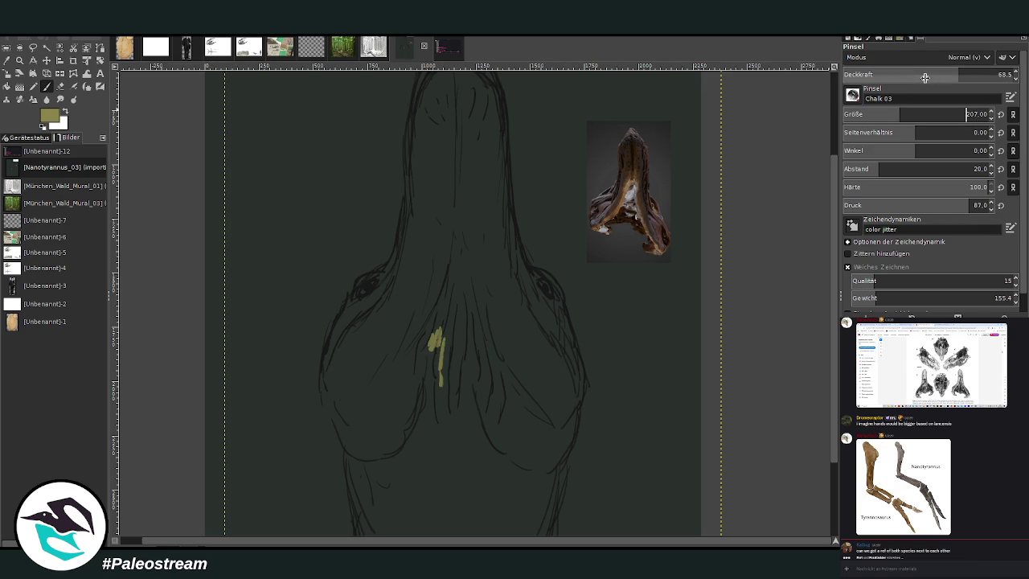
scroll(924, 74, down, 5)
mouse_move(427, 377)
mouse_down()
mouse_move(443, 384)
mouse_move(457, 338)
mouse_move(456, 414)
mouse_move(466, 284)
mouse_move(482, 421)
mouse_move(495, 377)
mouse_move(472, 277)
mouse_move(416, 346)
mouse_move(423, 420)
mouse_move(437, 419)
mouse_move(436, 442)
mouse_move(471, 394)
mouse_move(471, 443)
mouse_move(495, 436)
mouse_move(460, 450)
mouse_move(420, 447)
mouse_move(430, 461)
mouse_up()
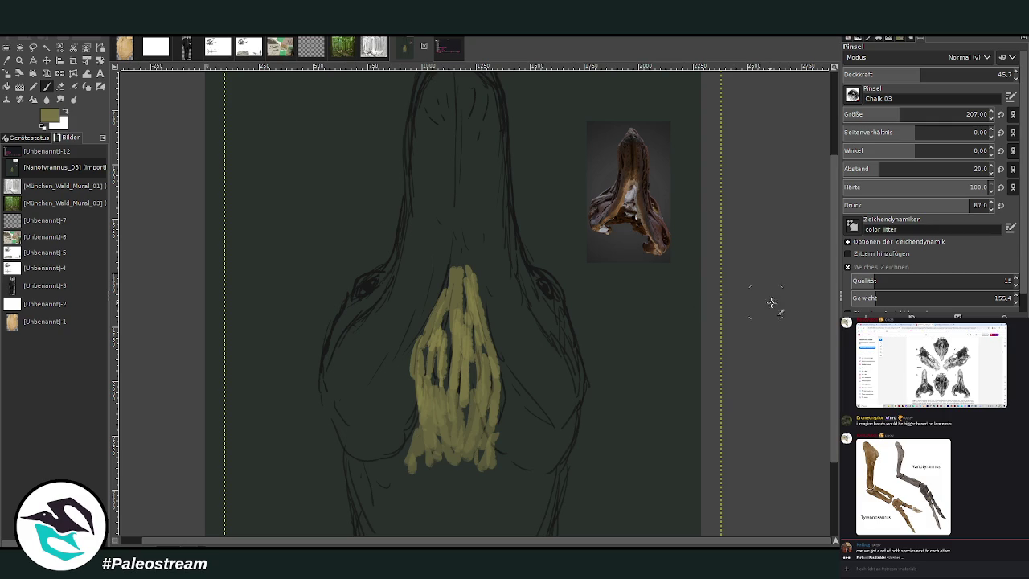
mouse_move(461, 404)
mouse_down()
mouse_move(471, 361)
mouse_move(491, 445)
mouse_up()
mouse_move(417, 407)
mouse_down()
mouse_move(443, 281)
mouse_move(462, 269)
mouse_move(501, 438)
mouse_move(485, 404)
mouse_move(434, 375)
mouse_move(385, 395)
mouse_up()
Spread olive paint across the throat's bottom and down its lower right edge
scroll(748, 271, down, 3)
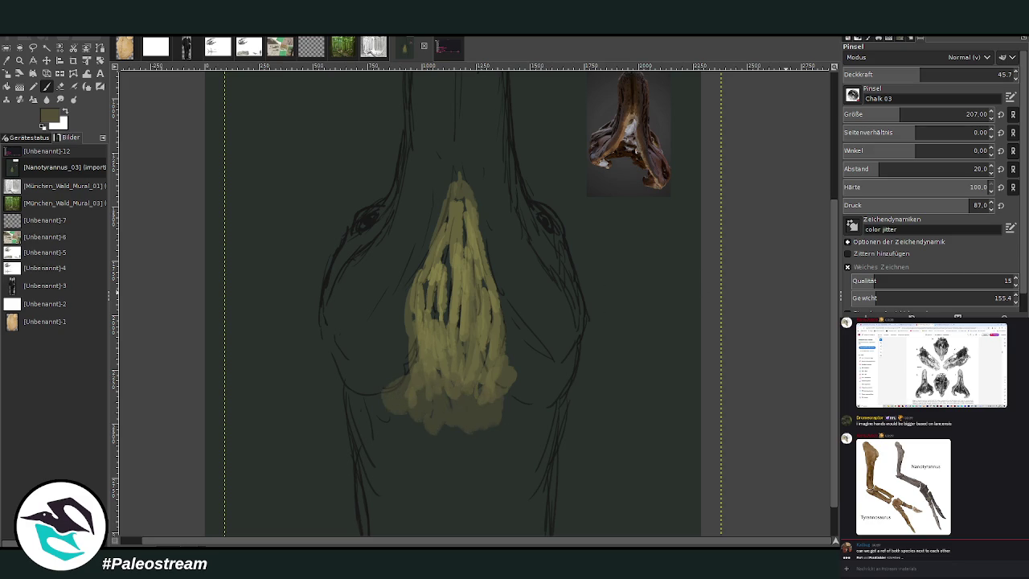
mouse_move(514, 408)
mouse_down()
mouse_move(432, 450)
mouse_move(367, 402)
mouse_move(366, 455)
mouse_up()
scroll(762, 252, down, 2)
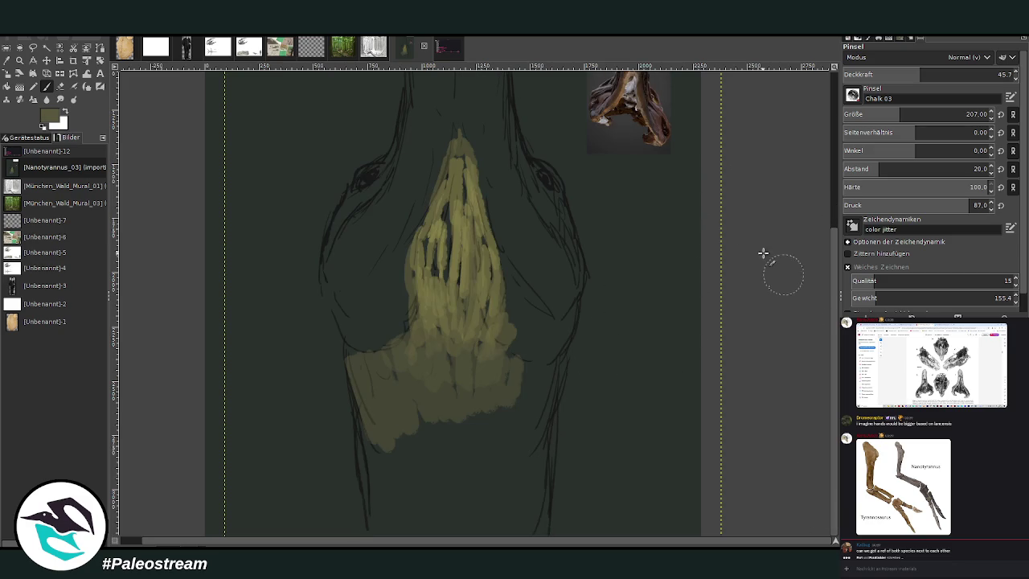
mouse_move(527, 415)
mouse_down()
mouse_move(523, 385)
mouse_move(552, 395)
mouse_move(466, 396)
mouse_up()
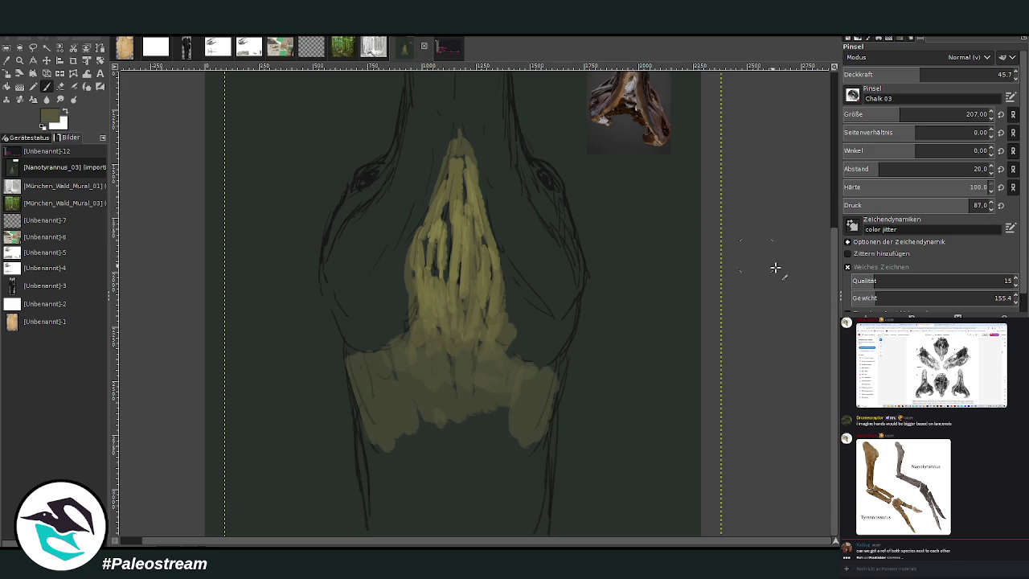
drag(551, 411, 539, 517)
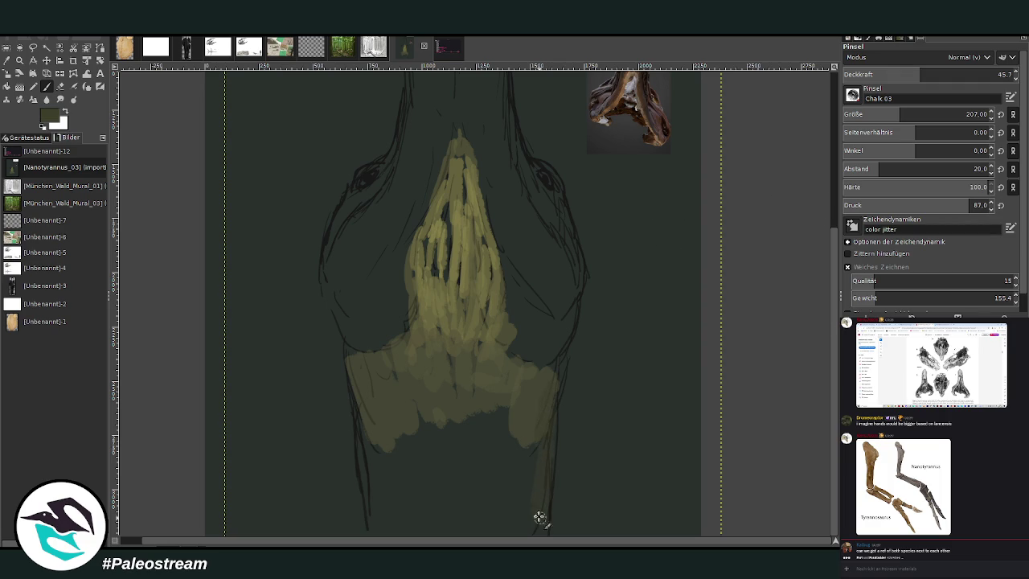
Raise opacity, shrink the brush to 121, and darken the throat patch's left and right edges
click(967, 73)
click(884, 114)
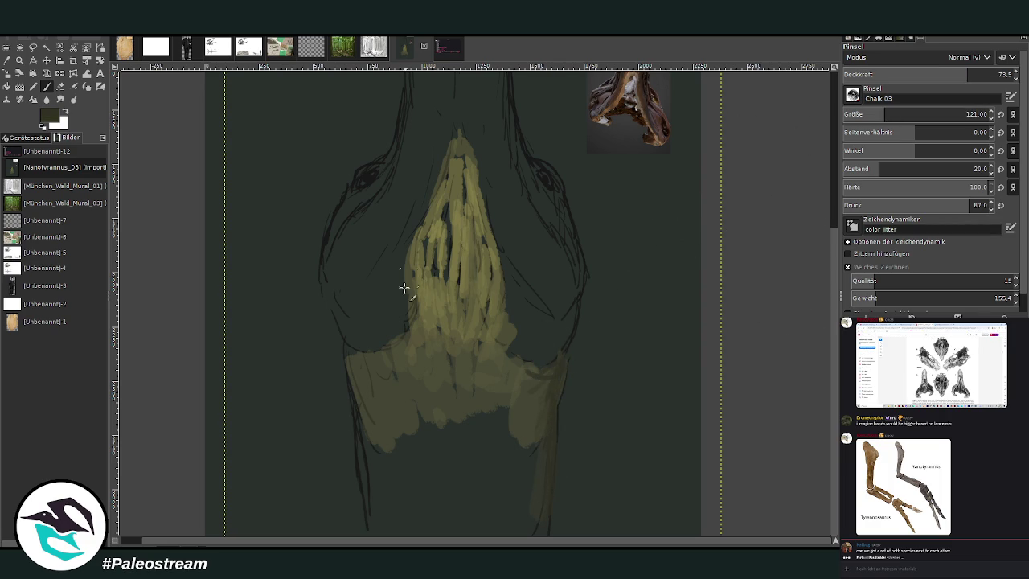
drag(357, 386, 368, 495)
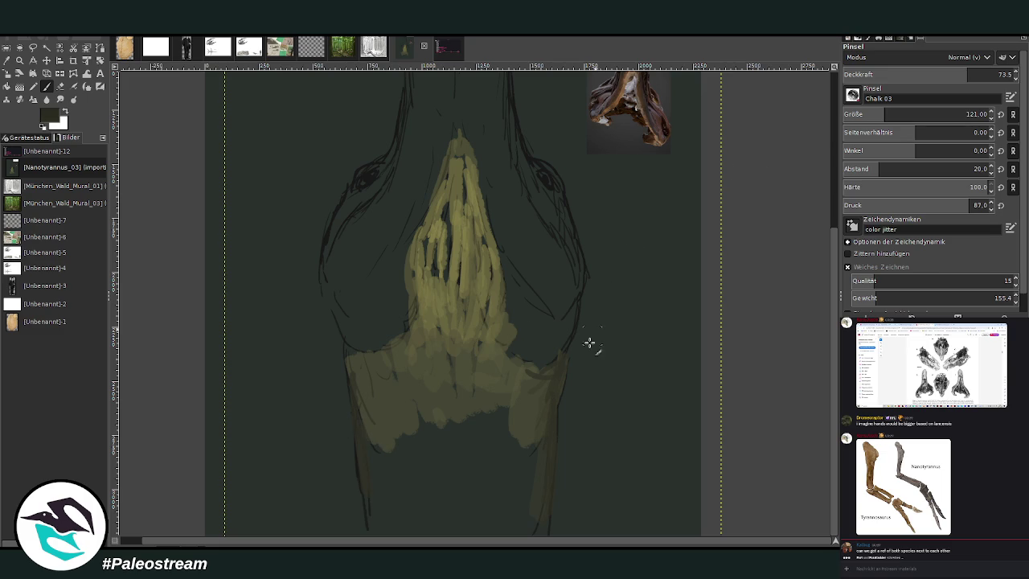
mouse_move(553, 371)
mouse_down()
mouse_move(544, 431)
mouse_move(560, 372)
mouse_up()
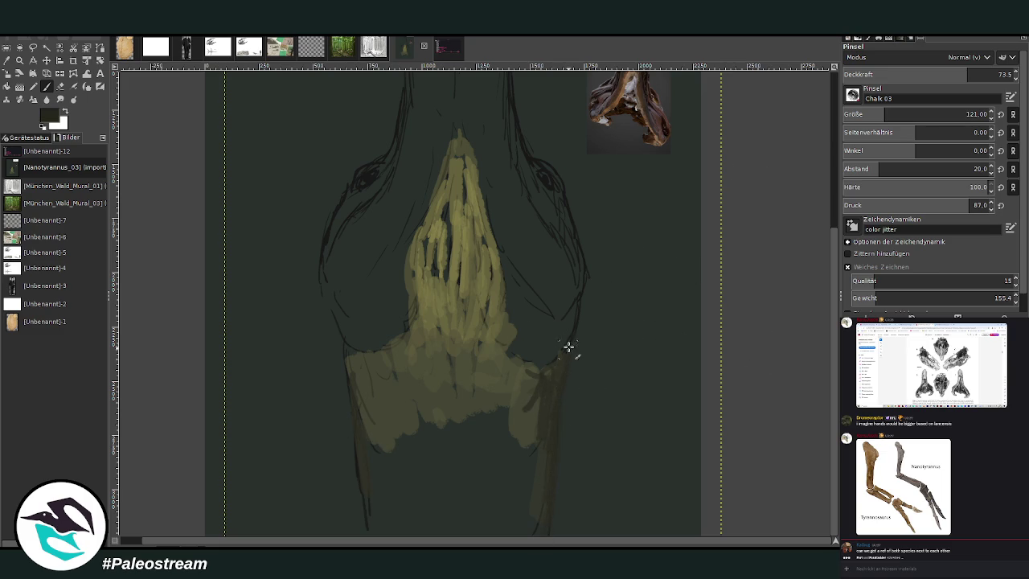
drag(550, 391, 546, 507)
drag(341, 330, 366, 477)
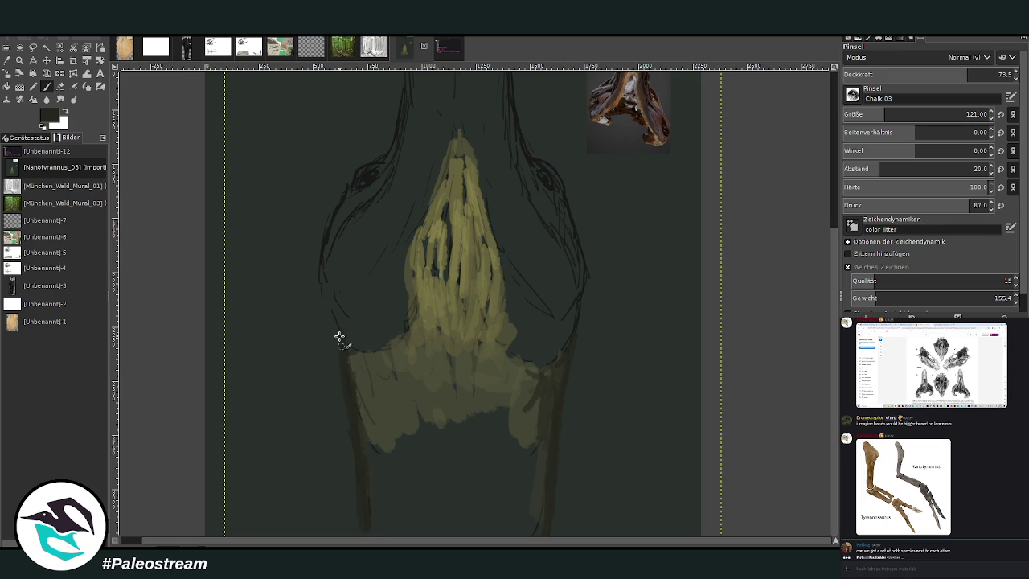
drag(339, 336, 334, 311)
drag(420, 433, 391, 429)
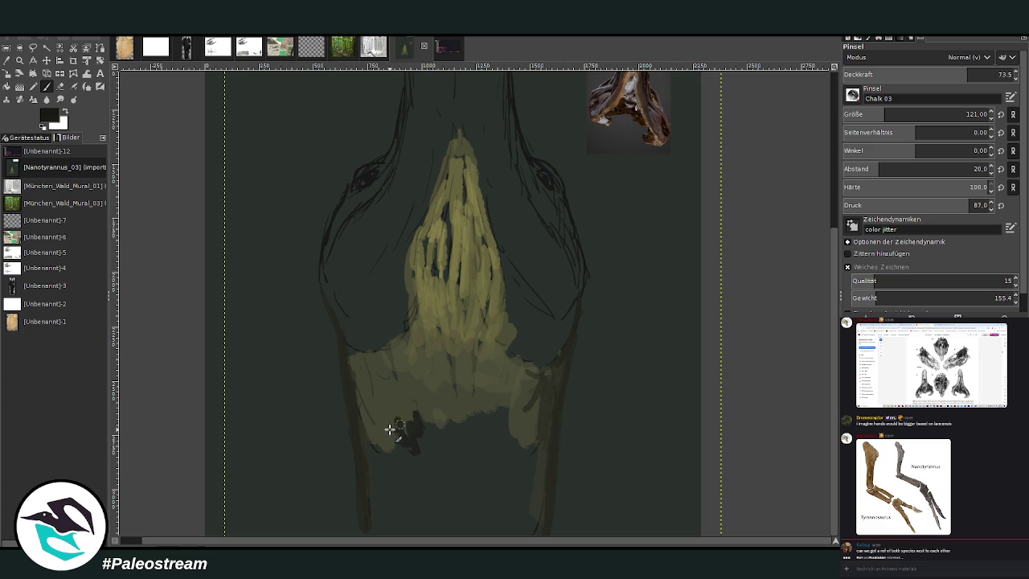
click(896, 114)
Raise opacity to about 84 and paint the lower neck dark beneath the throat
click(970, 74)
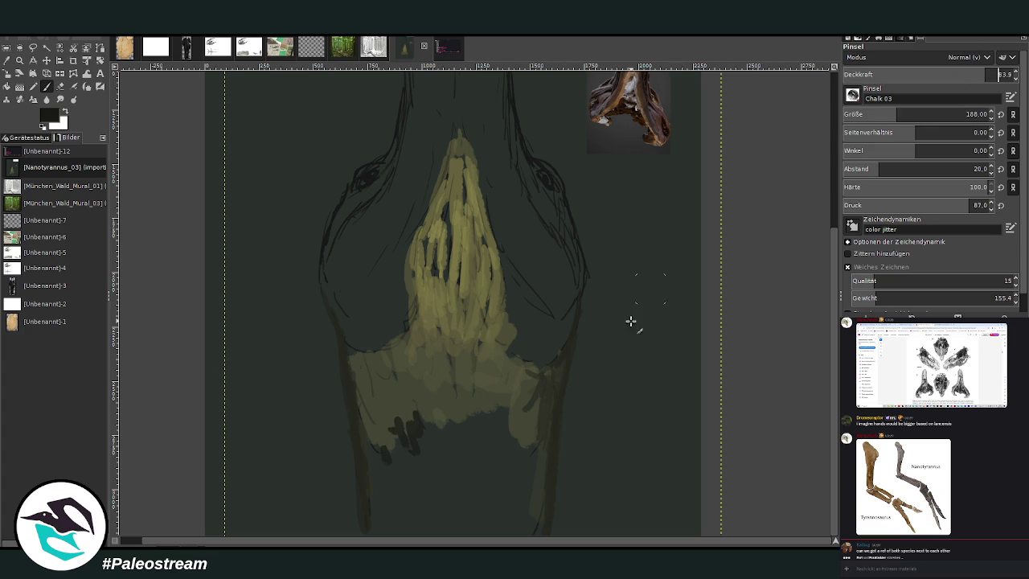
mouse_move(508, 450)
mouse_down()
mouse_move(488, 425)
mouse_move(462, 425)
mouse_up()
mouse_move(523, 397)
mouse_down()
mouse_move(519, 499)
mouse_move(519, 420)
mouse_move(482, 536)
mouse_move(425, 425)
mouse_move(394, 530)
mouse_move(367, 509)
mouse_move(352, 386)
mouse_move(372, 429)
mouse_move(419, 476)
mouse_move(515, 443)
mouse_move(503, 443)
mouse_move(523, 389)
mouse_up()
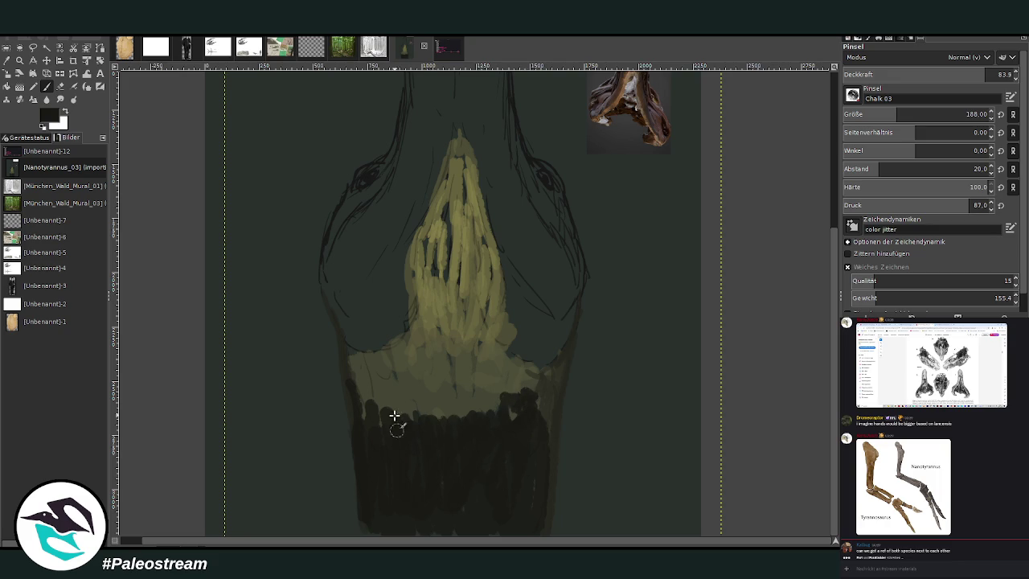
mouse_move(530, 426)
mouse_down()
mouse_move(531, 392)
mouse_move(506, 367)
mouse_move(471, 395)
mouse_move(383, 396)
mouse_move(356, 415)
mouse_move(363, 361)
mouse_move(347, 345)
mouse_move(377, 431)
mouse_up()
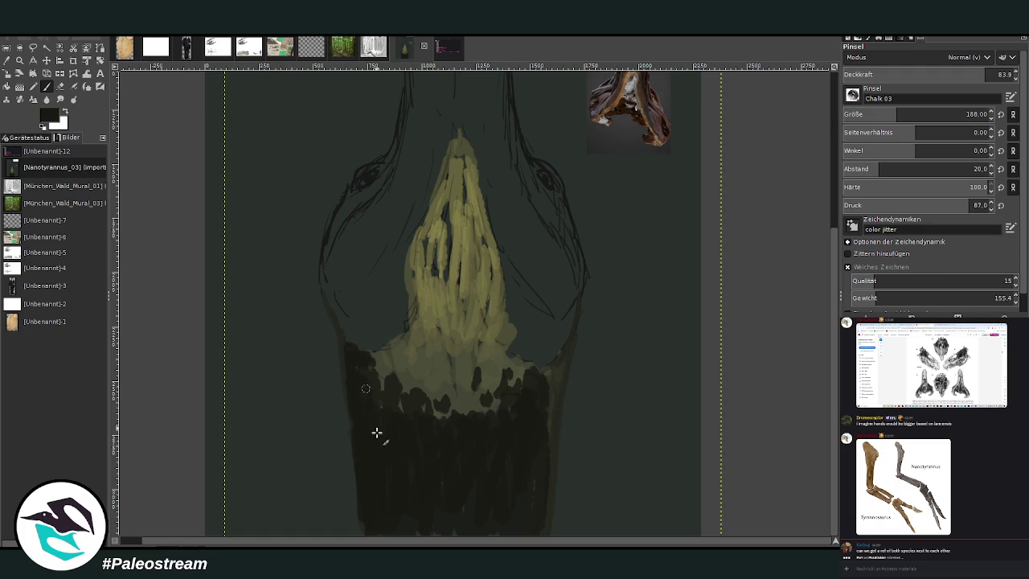
mouse_move(456, 429)
mouse_down()
mouse_move(436, 413)
mouse_move(450, 431)
mouse_move(436, 466)
mouse_move(476, 410)
mouse_move(436, 404)
mouse_move(460, 427)
mouse_move(459, 490)
mouse_move(442, 490)
mouse_move(480, 456)
mouse_up()
Add translucent dark strokes across the lower neck, then shade the throat's left flank dark grey
click(908, 74)
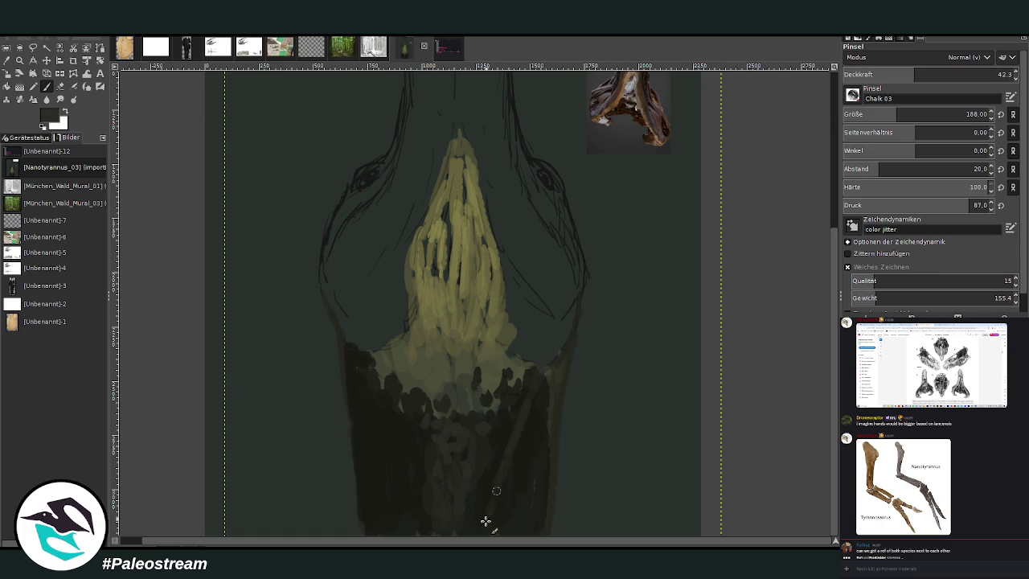
mouse_move(486, 522)
mouse_down()
mouse_move(402, 436)
mouse_move(396, 454)
mouse_up()
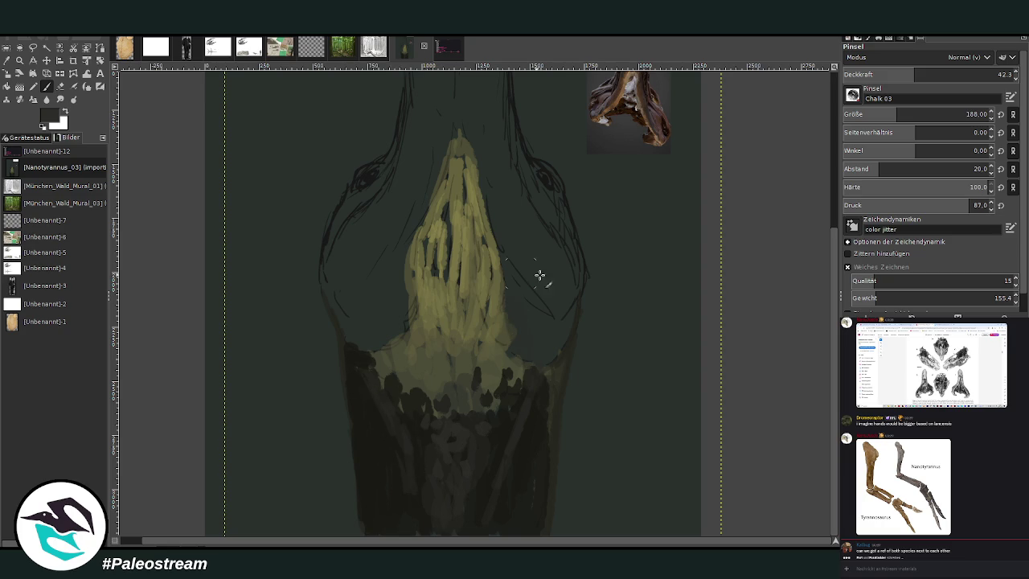
scroll(794, 319, up, 3)
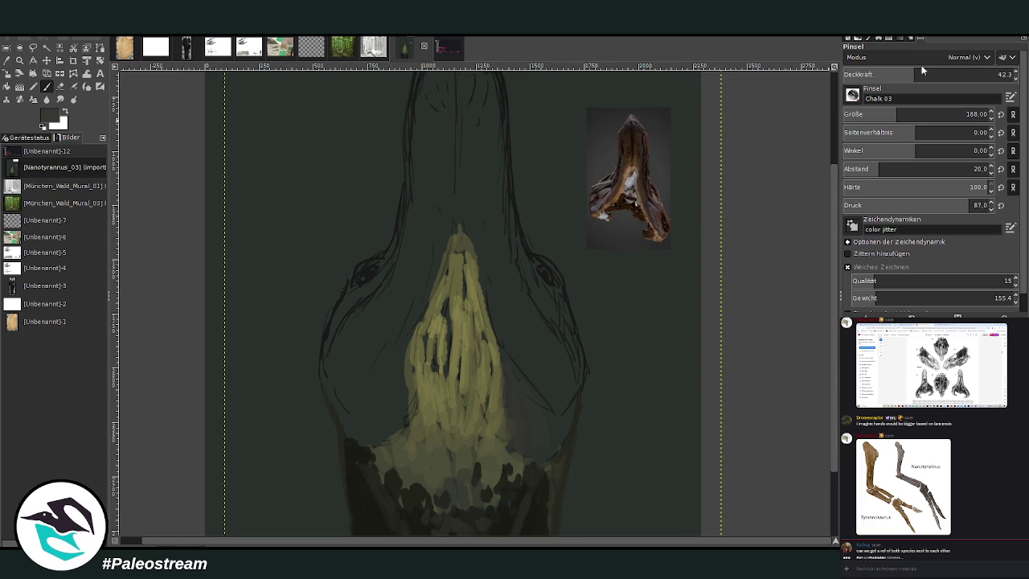
click(961, 73)
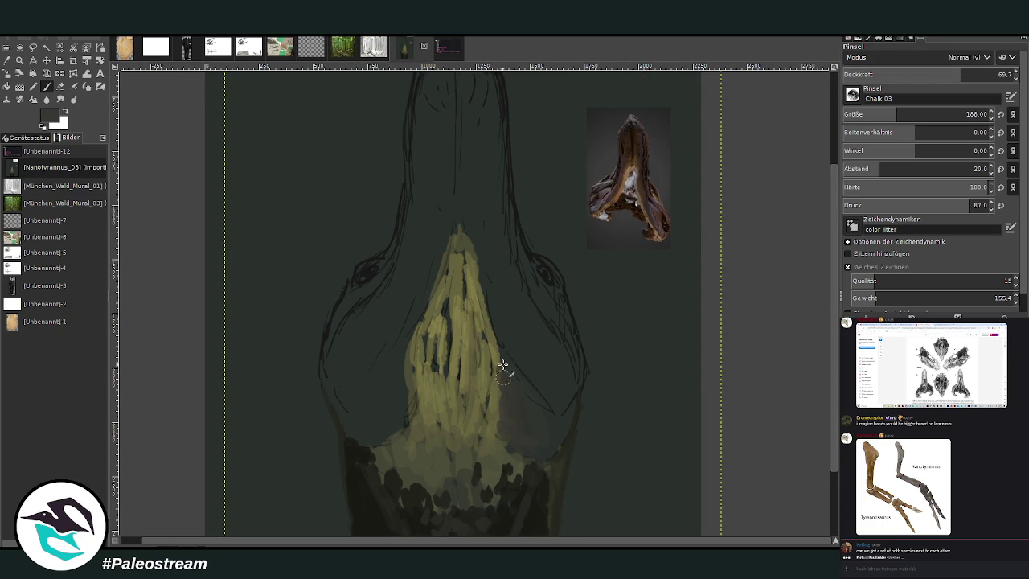
mouse_move(395, 363)
mouse_down()
mouse_move(462, 279)
mouse_move(464, 254)
mouse_up()
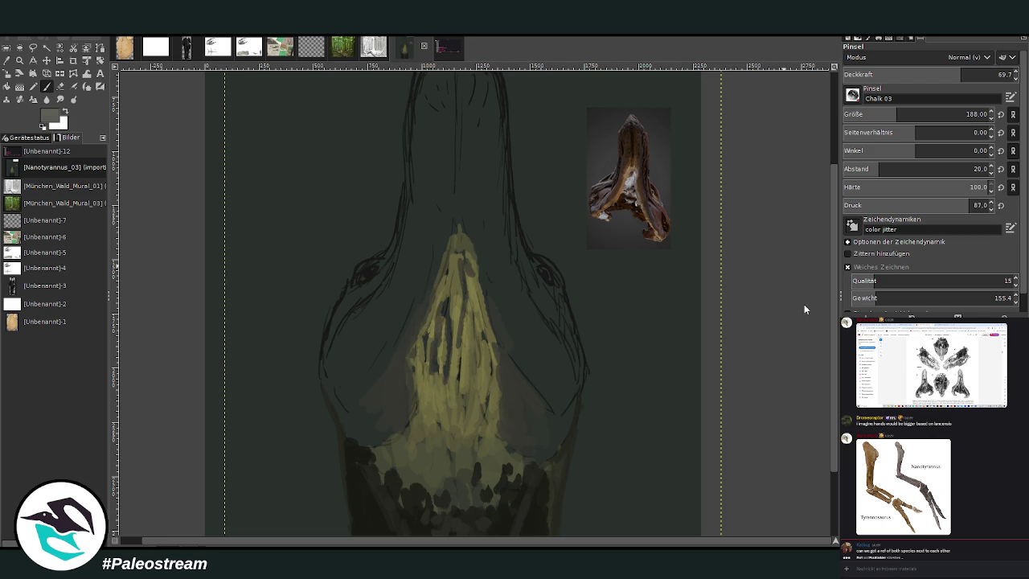
Paint a light grey patch down the centre of the snout
scroll(836, 427, up, 3)
mouse_move(459, 220)
mouse_down()
mouse_move(467, 333)
mouse_move(464, 352)
mouse_move(456, 331)
mouse_move(447, 351)
mouse_move(471, 372)
mouse_move(471, 356)
mouse_move(483, 412)
mouse_move(475, 381)
mouse_up()
mouse_move(458, 322)
mouse_down()
mouse_move(416, 455)
mouse_move(455, 303)
mouse_move(470, 314)
mouse_up()
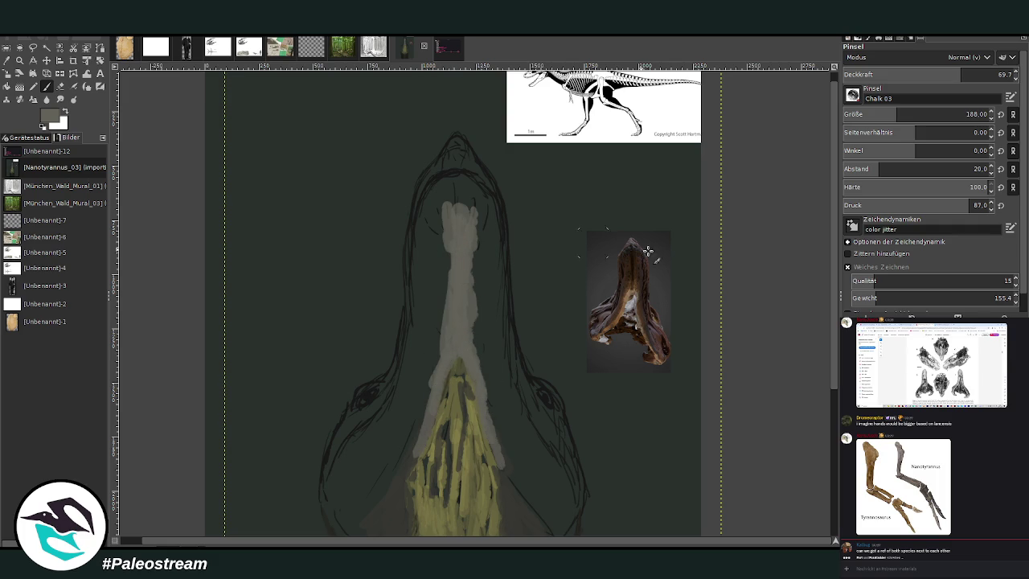
drag(474, 247, 475, 337)
drag(475, 273, 477, 362)
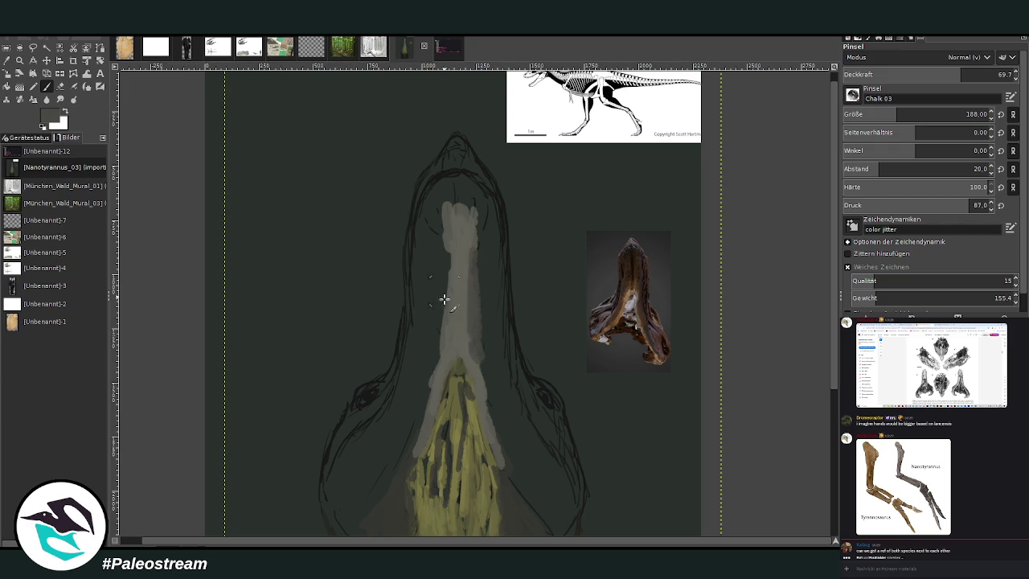
mouse_move(446, 330)
mouse_down()
mouse_move(448, 233)
mouse_move(474, 242)
mouse_move(485, 278)
mouse_move(441, 223)
mouse_move(434, 356)
mouse_move(418, 416)
mouse_up()
Adjust opacity and shade grey along the snout's right and left sides
click(860, 74)
scroll(821, 386, down, 5)
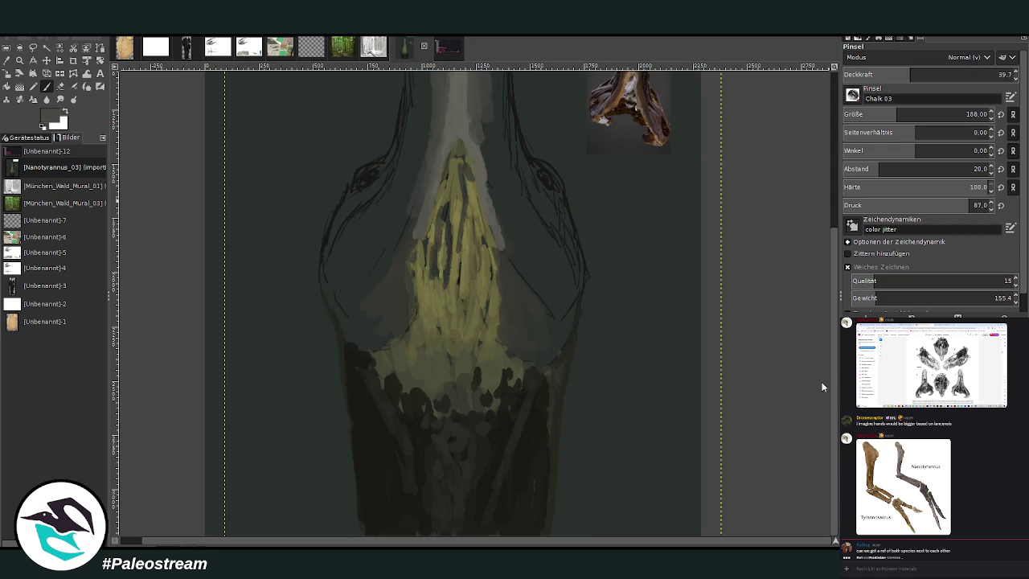
mouse_move(490, 154)
mouse_down()
mouse_move(484, 111)
mouse_move(500, 217)
mouse_move(520, 266)
mouse_up()
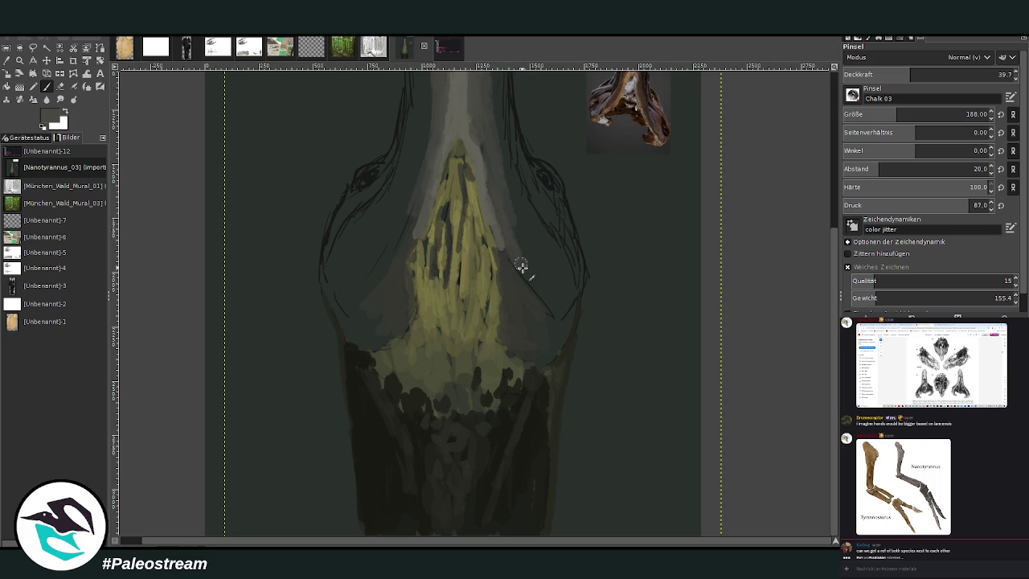
scroll(796, 352, up, 3)
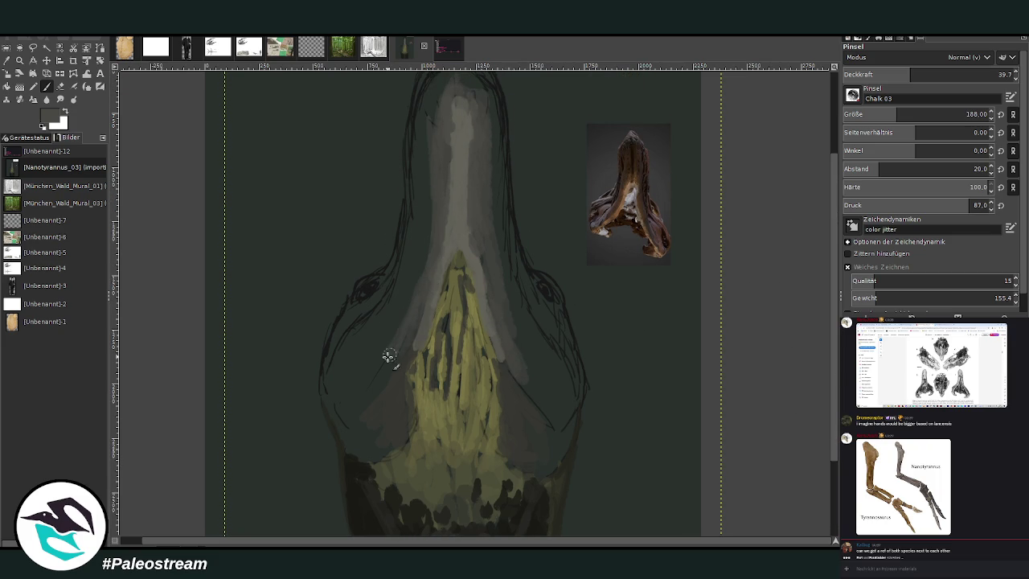
mouse_move(521, 306)
mouse_down()
mouse_move(519, 354)
mouse_move(537, 389)
mouse_move(556, 378)
mouse_move(495, 271)
mouse_move(498, 239)
mouse_up()
drag(433, 198, 421, 173)
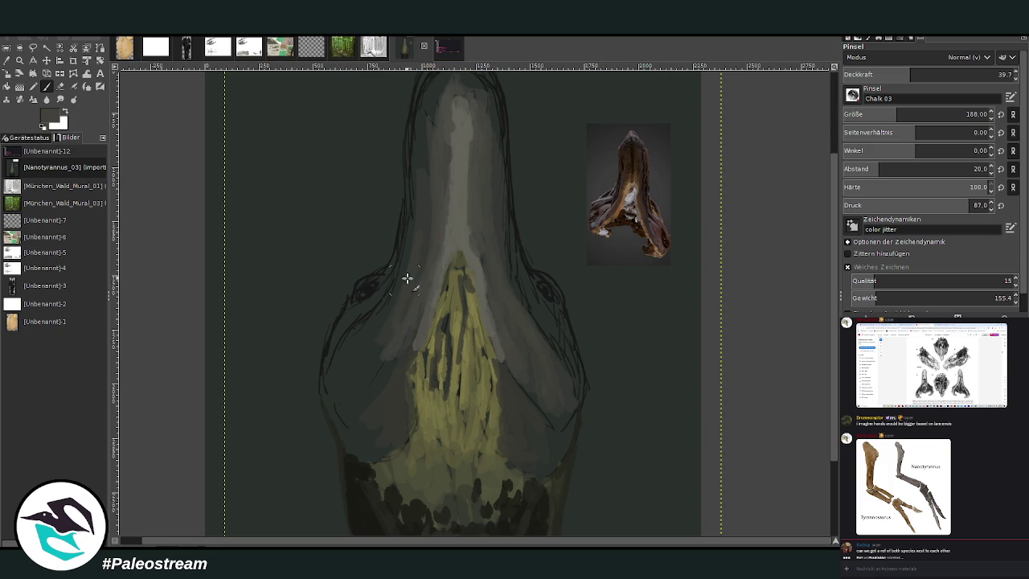
mouse_move(407, 278)
mouse_down()
mouse_move(367, 349)
mouse_move(363, 432)
mouse_up()
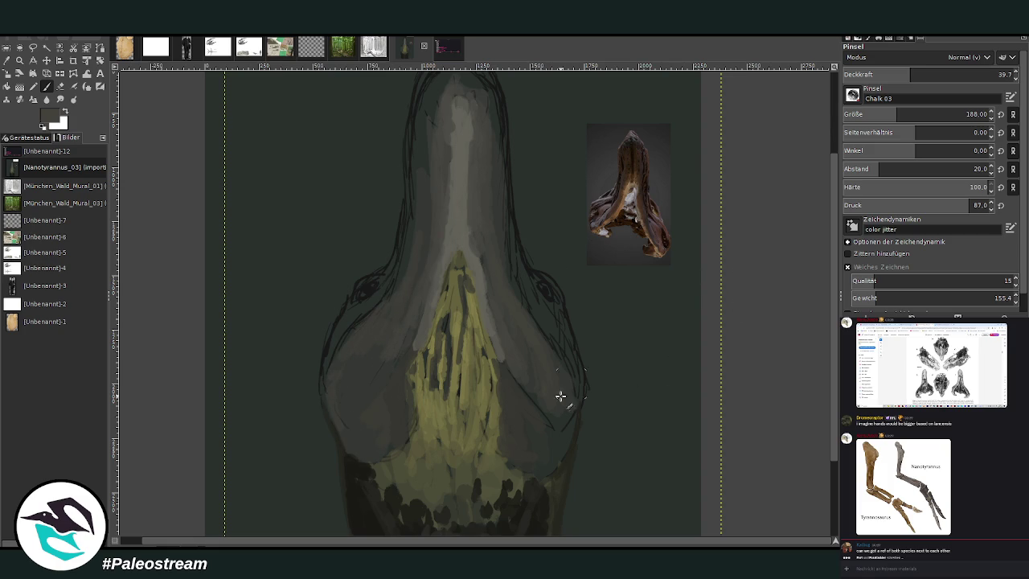
Brush faint light grey at 25.6 opacity onto both sides of the lower neck
ctrl+click(813, 296)
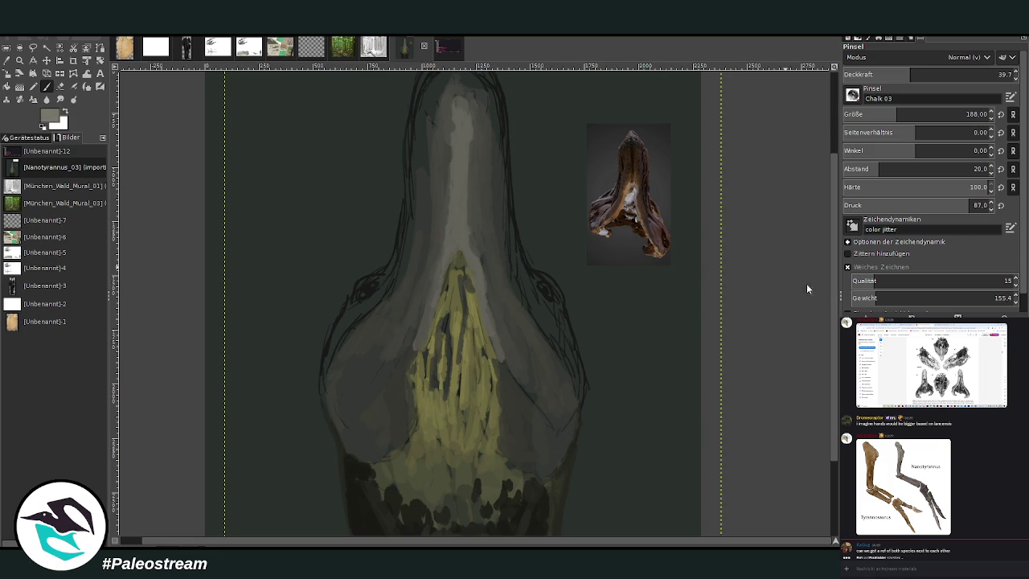
drag(513, 404, 512, 395)
drag(406, 390, 387, 396)
drag(909, 74, 886, 74)
mouse_move(514, 389)
mouse_down()
mouse_move(519, 444)
mouse_move(523, 378)
mouse_up()
drag(530, 418, 493, 431)
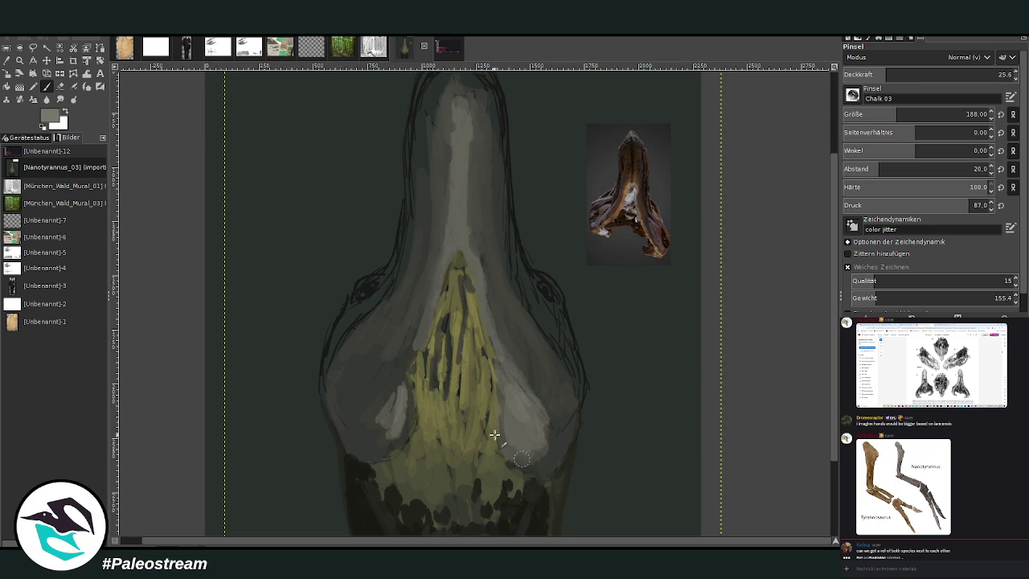
mouse_move(386, 434)
mouse_down()
mouse_move(402, 386)
mouse_move(362, 407)
mouse_move(375, 356)
mouse_move(359, 396)
mouse_up()
drag(550, 409, 500, 333)
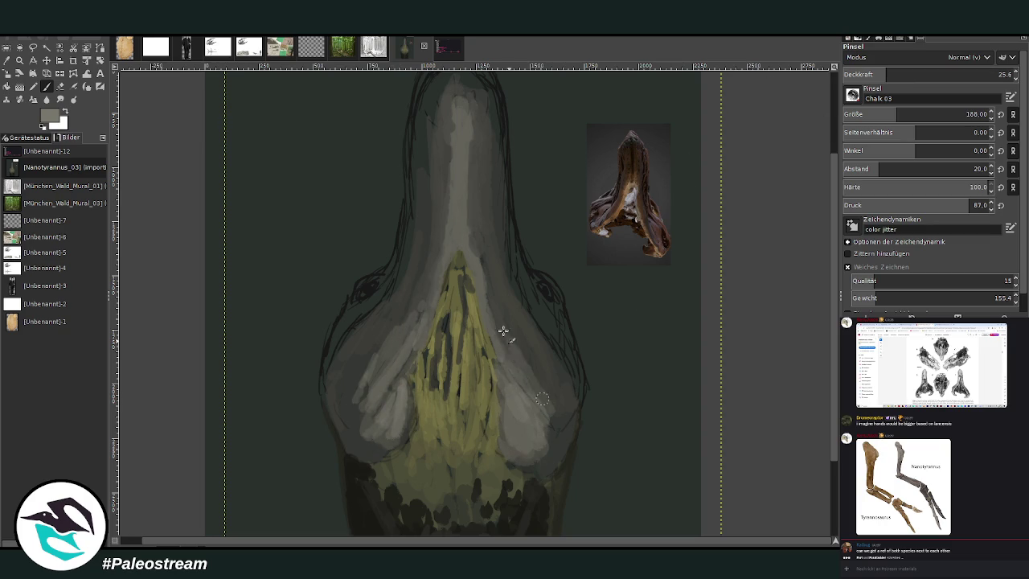
Darken the neck's lower right edge with black at 44.2 opacity
key(d)
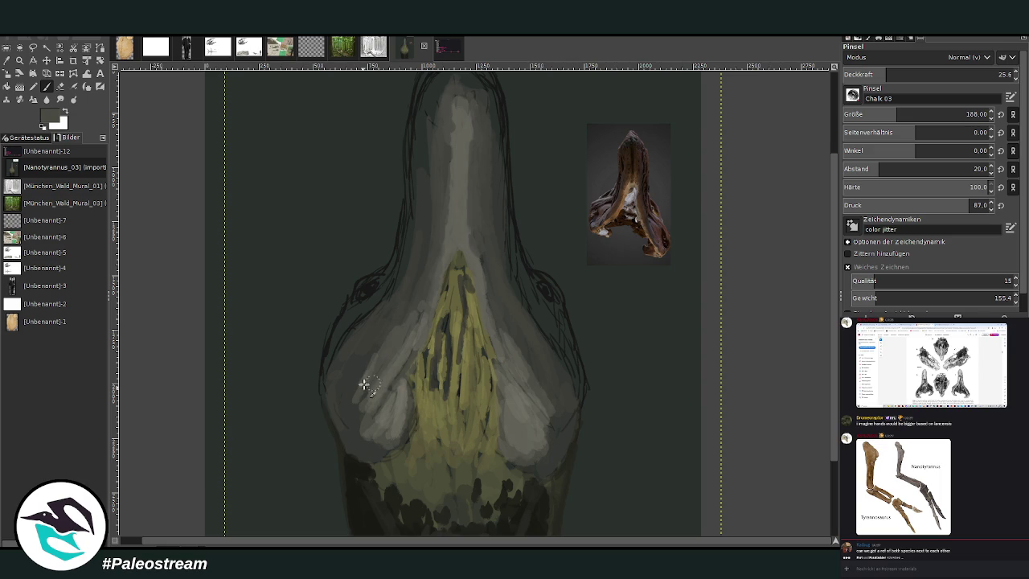
click(918, 74)
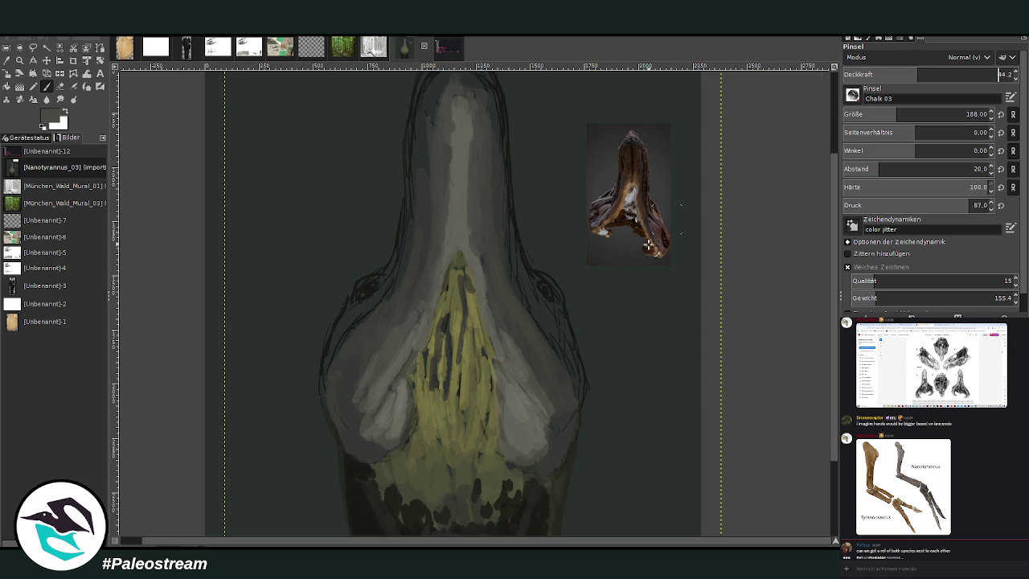
drag(554, 430, 532, 464)
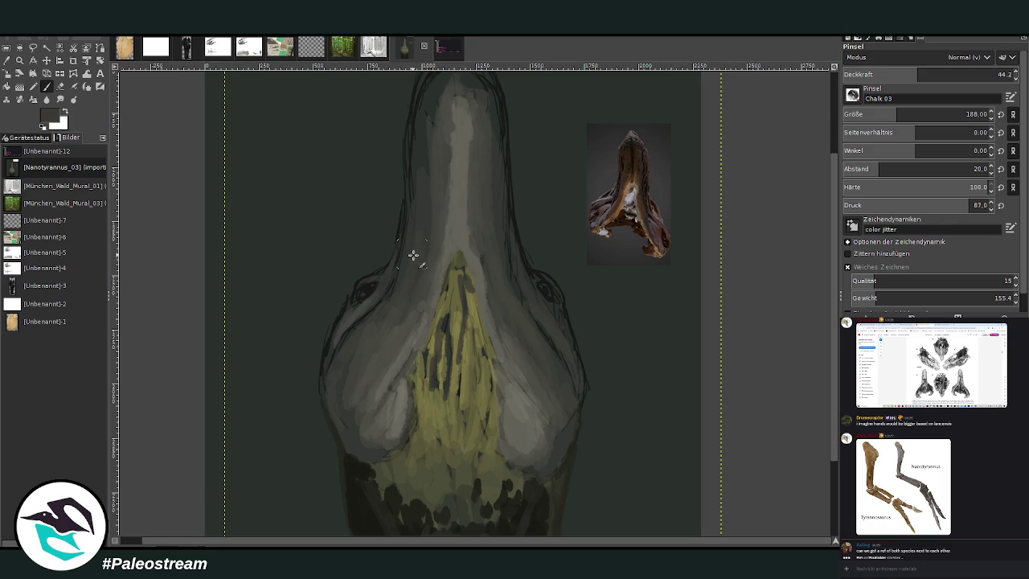
scroll(812, 332, up, 3)
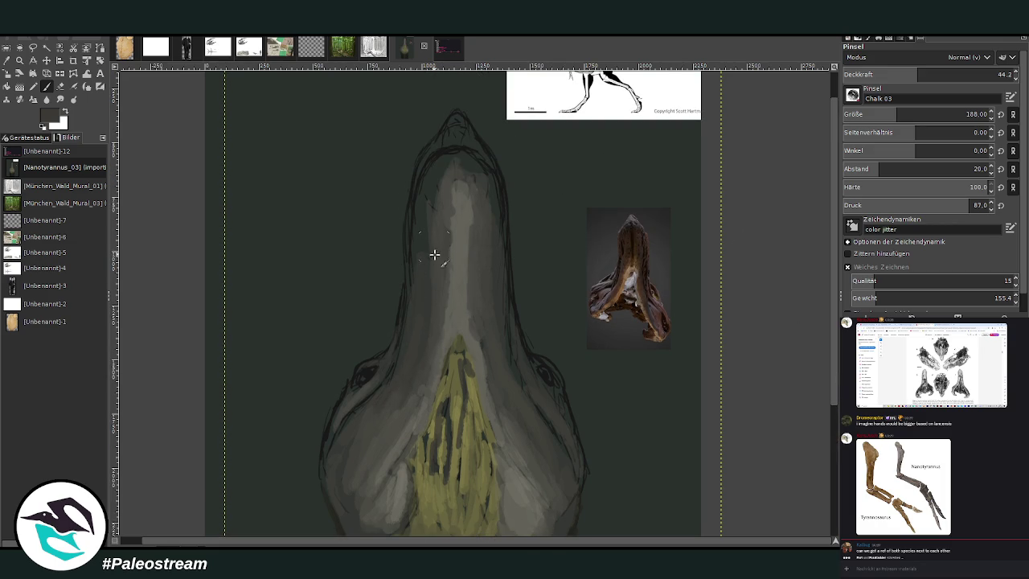
At opacity 70 and size 65, highlight the snout tip and edges in grey
click(962, 74)
text(70)
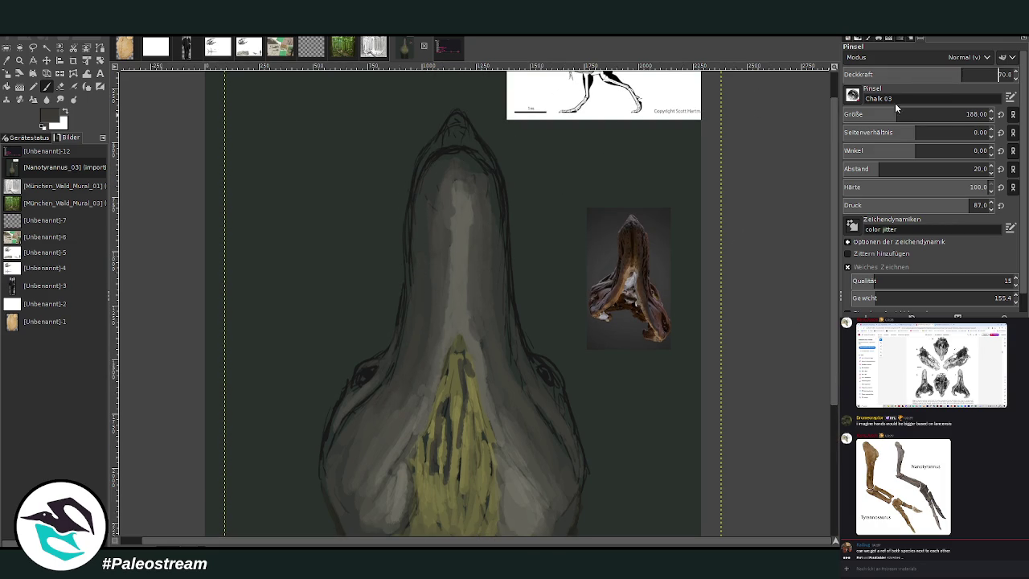
click(970, 114)
text(65)
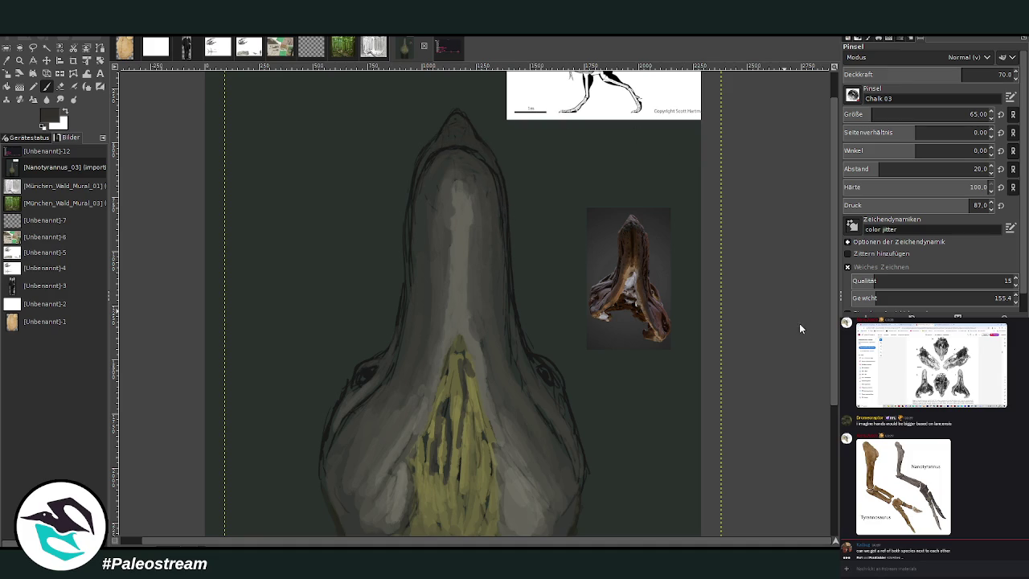
ctrl+click(539, 108)
mouse_move(467, 146)
mouse_down()
mouse_move(488, 166)
mouse_move(450, 144)
mouse_move(420, 170)
mouse_up()
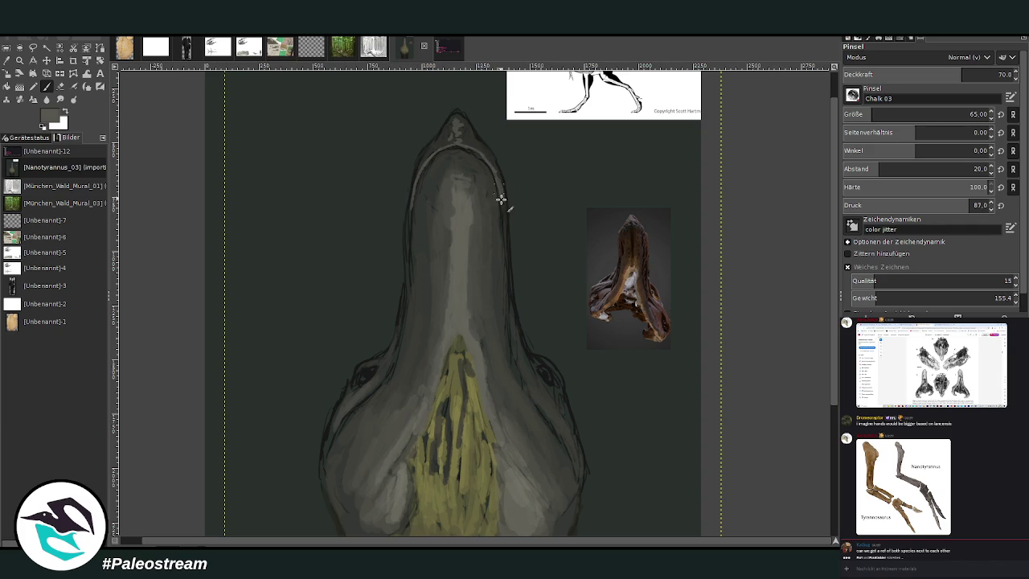
drag(501, 203, 501, 238)
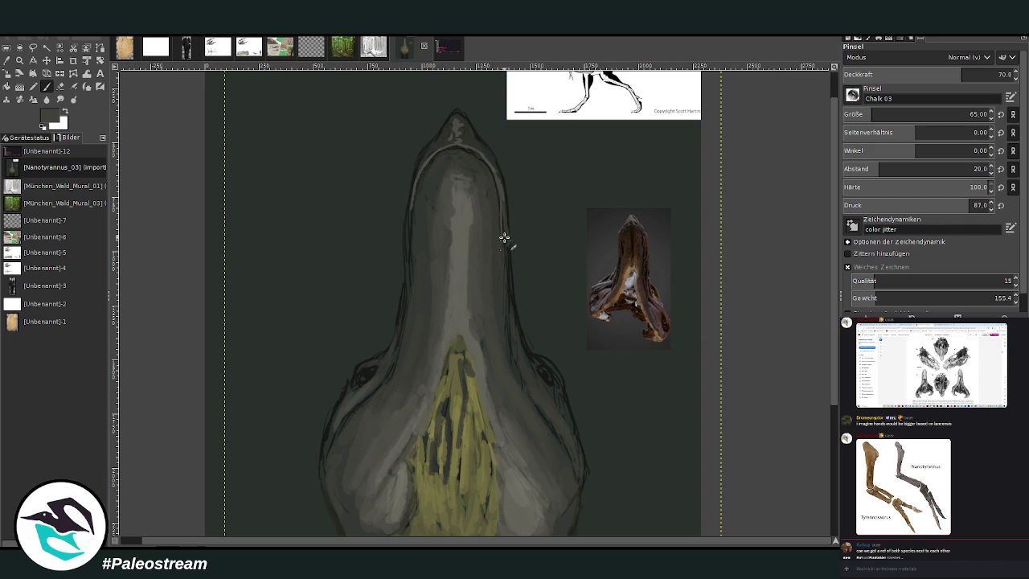
mouse_move(408, 197)
mouse_down()
mouse_move(408, 305)
mouse_move(389, 361)
mouse_up()
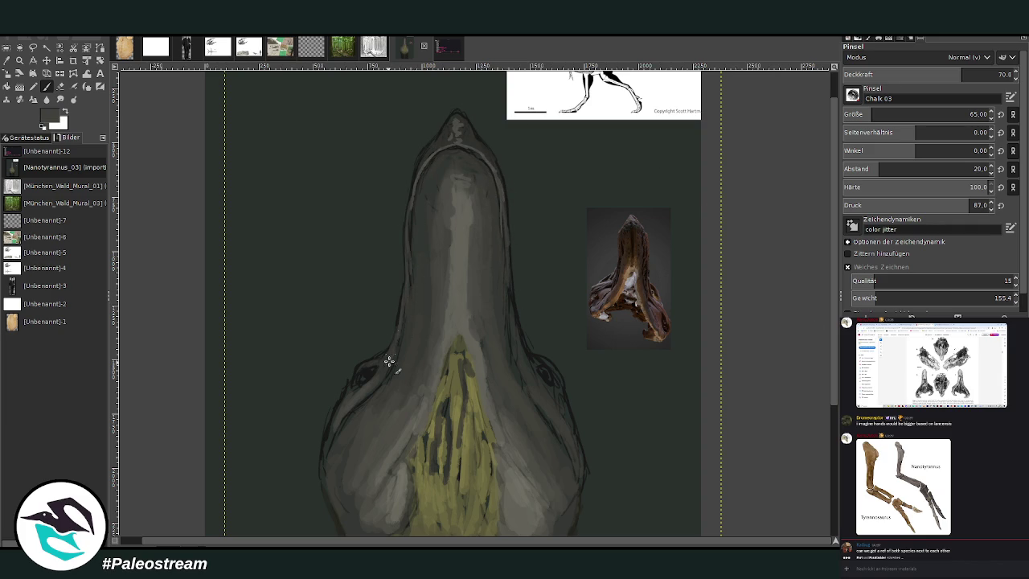
drag(512, 291, 535, 375)
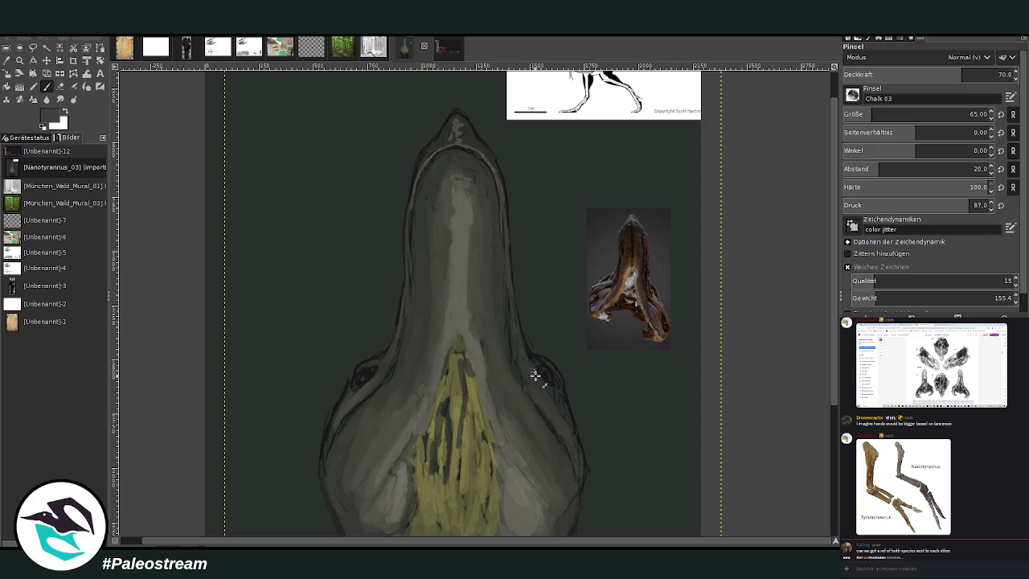
Sample a lighter grey and lighten both sides of the yellow throat
ctrl+click(757, 317)
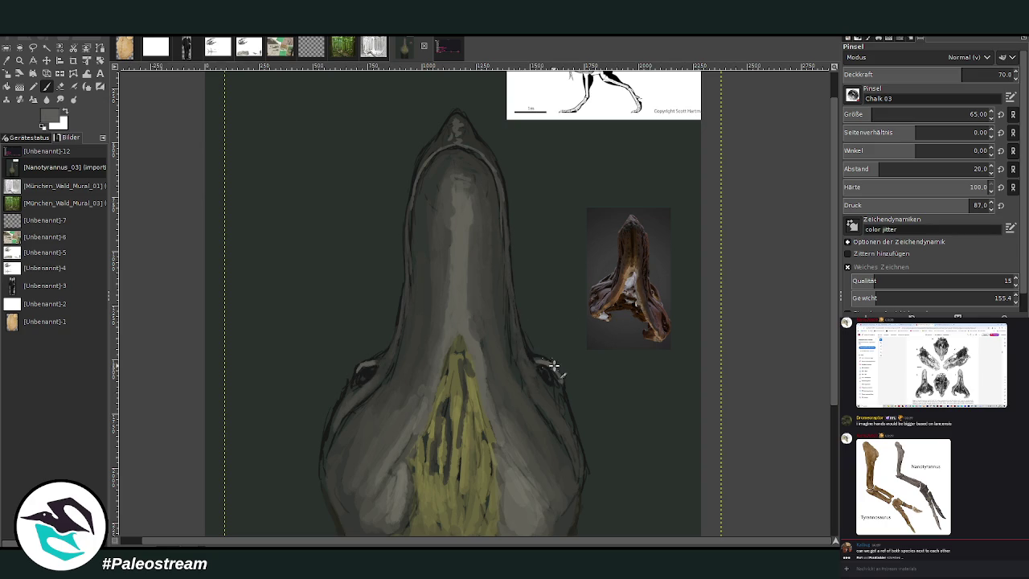
scroll(832, 423, down, 3)
scroll(832, 402, up, 1)
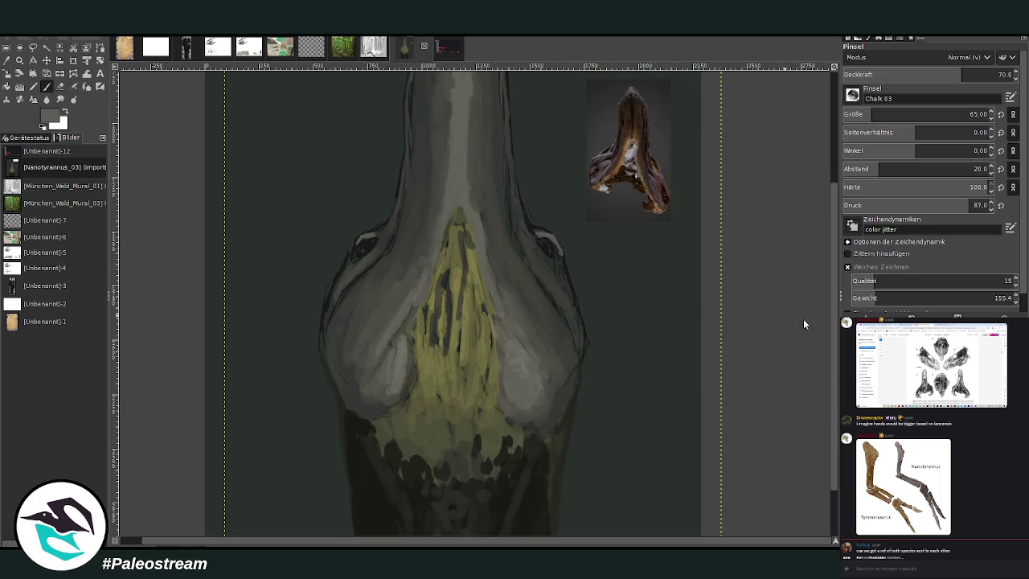
ctrl+click(765, 217)
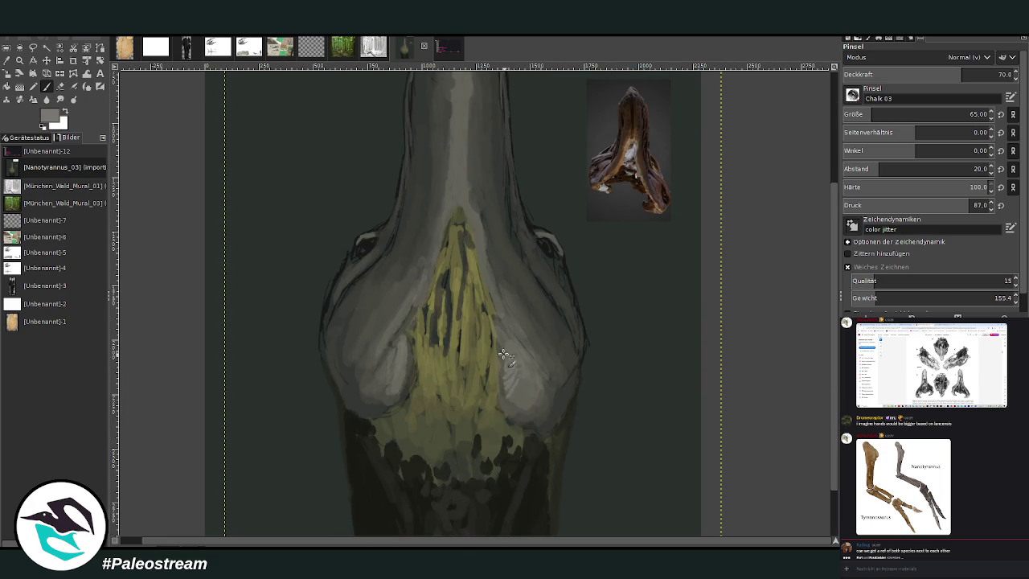
drag(505, 371, 500, 341)
drag(399, 381, 408, 321)
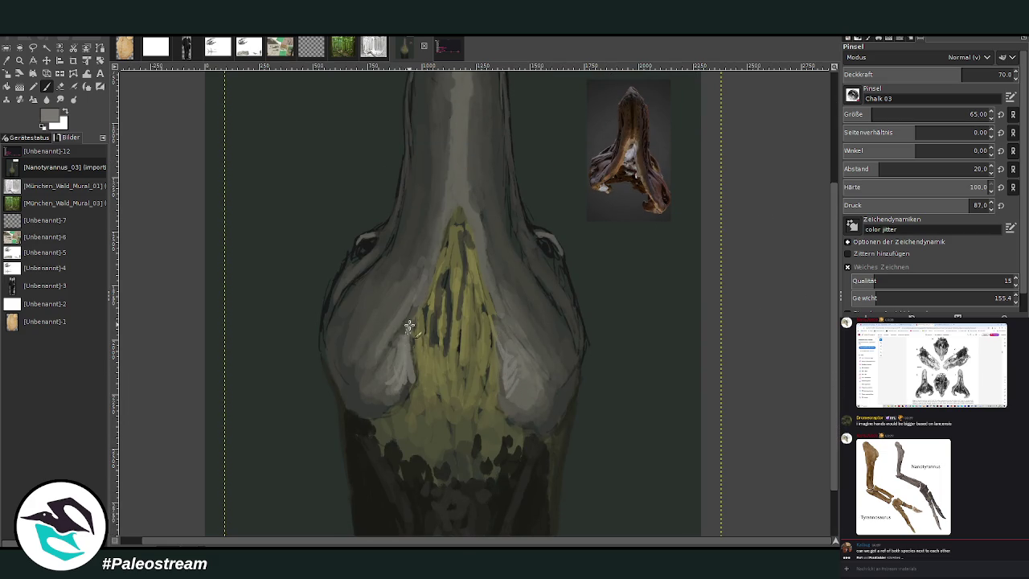
drag(506, 371, 493, 302)
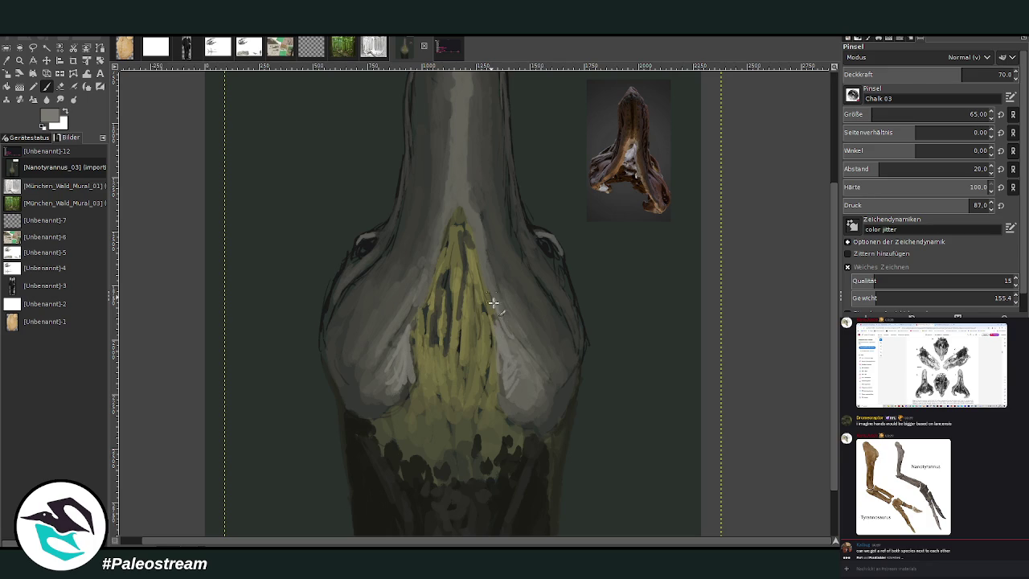
drag(391, 339, 420, 280)
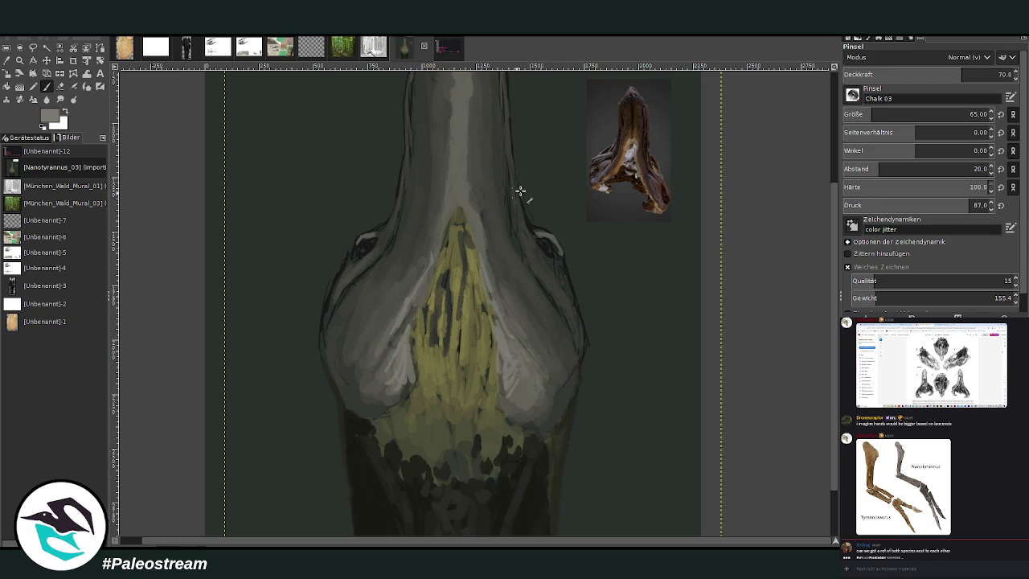
Enlarge the brush to 106 and brighten the grey above the throat and the neck's central streak
click(966, 114)
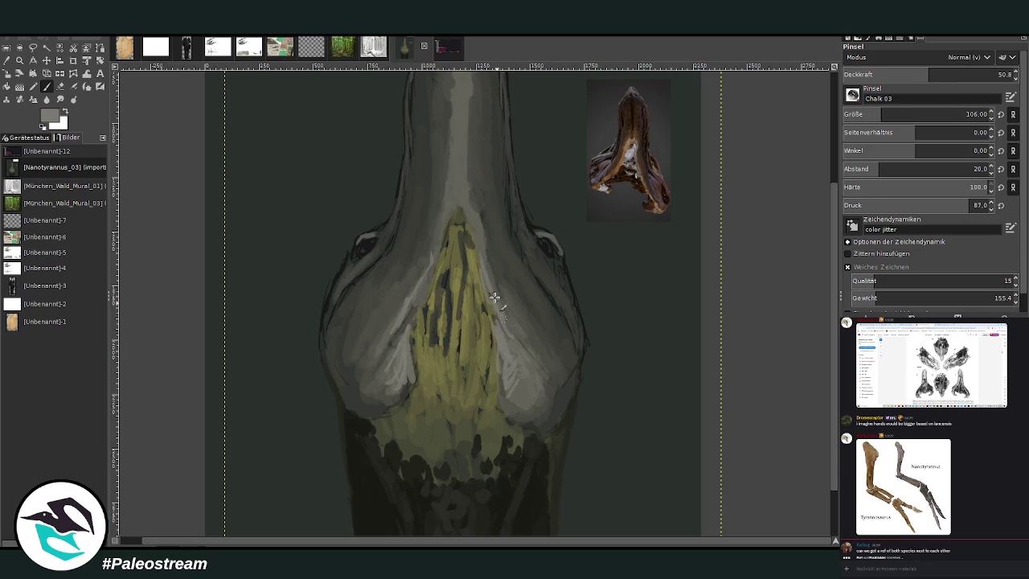
drag(488, 278, 466, 206)
mouse_move(434, 273)
mouse_down()
mouse_move(462, 193)
mouse_move(456, 151)
mouse_up()
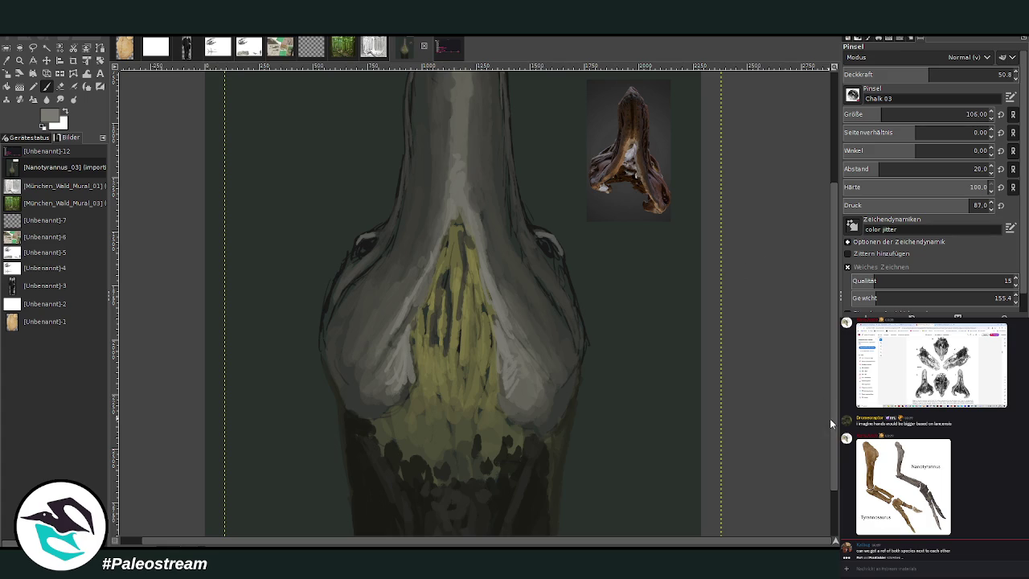
scroll(794, 287, up, 3)
drag(458, 312, 463, 246)
mouse_move(464, 338)
mouse_down()
mouse_move(446, 305)
mouse_move(454, 229)
mouse_move(468, 275)
mouse_move(459, 225)
mouse_move(471, 280)
mouse_move(466, 165)
mouse_move(448, 201)
mouse_move(460, 161)
mouse_up()
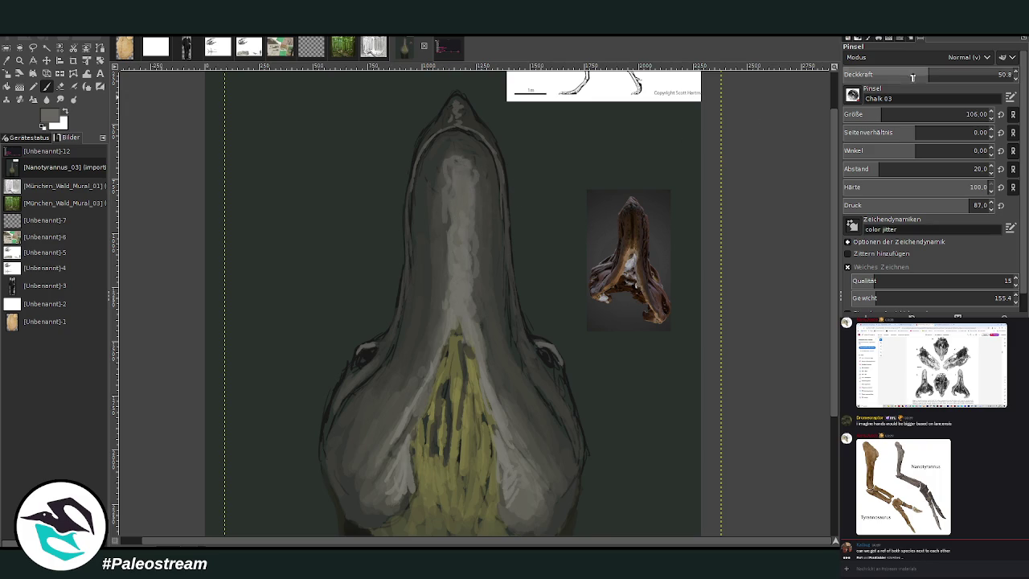
Lower opacity to 28.7, reset to black, then pick a lighter grey from the canvas
drag(912, 77, 891, 77)
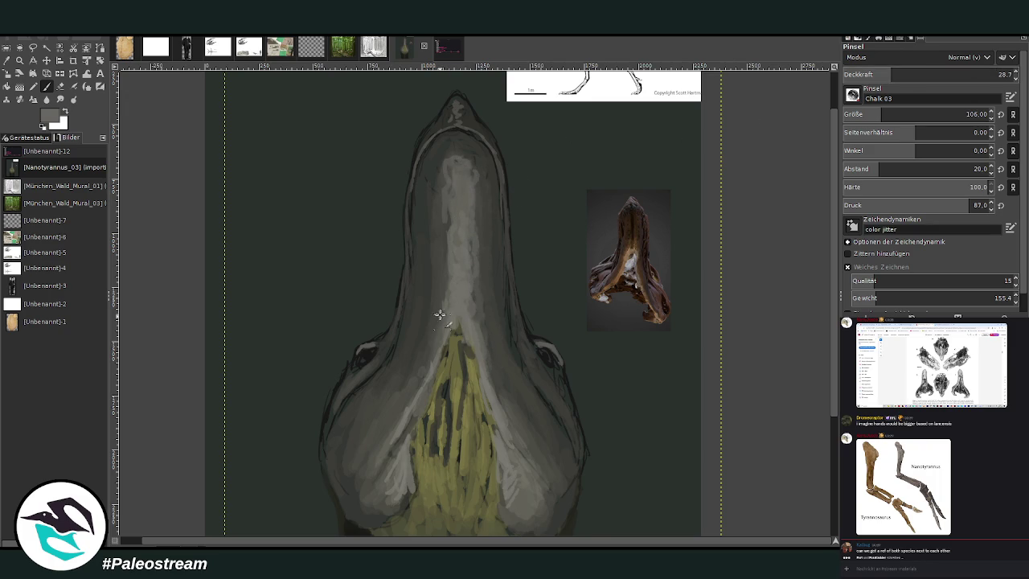
key(d)
ctrl+click(573, 335)
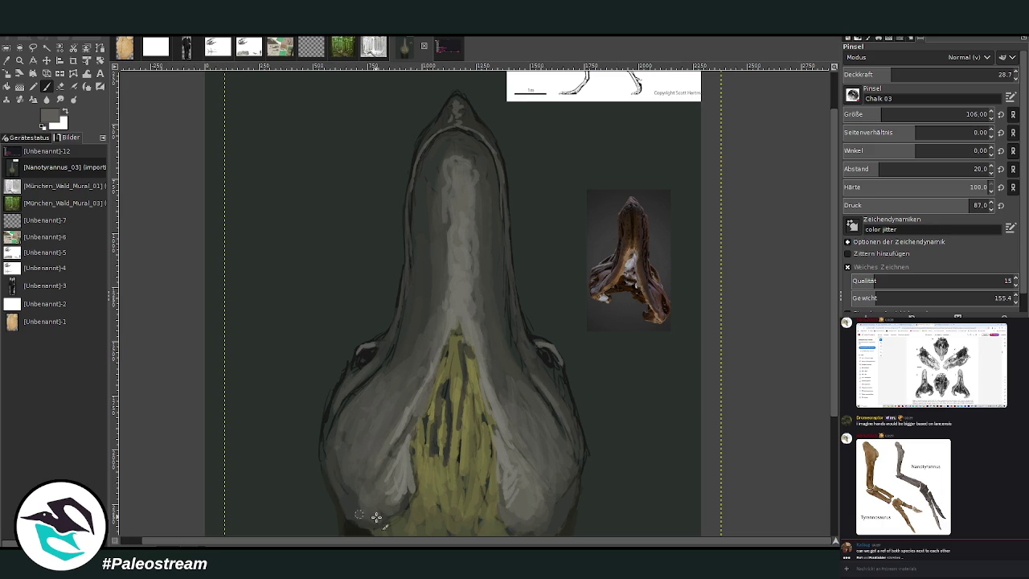
key(minus)
key(minus)
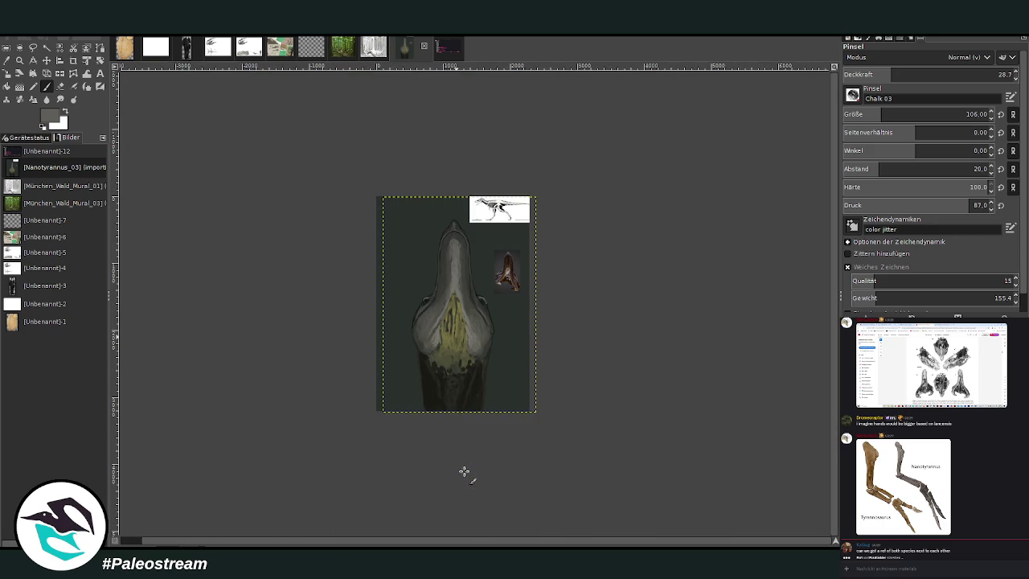
Zoom in on the snout and set the Paintbrush to size 61
key(z)
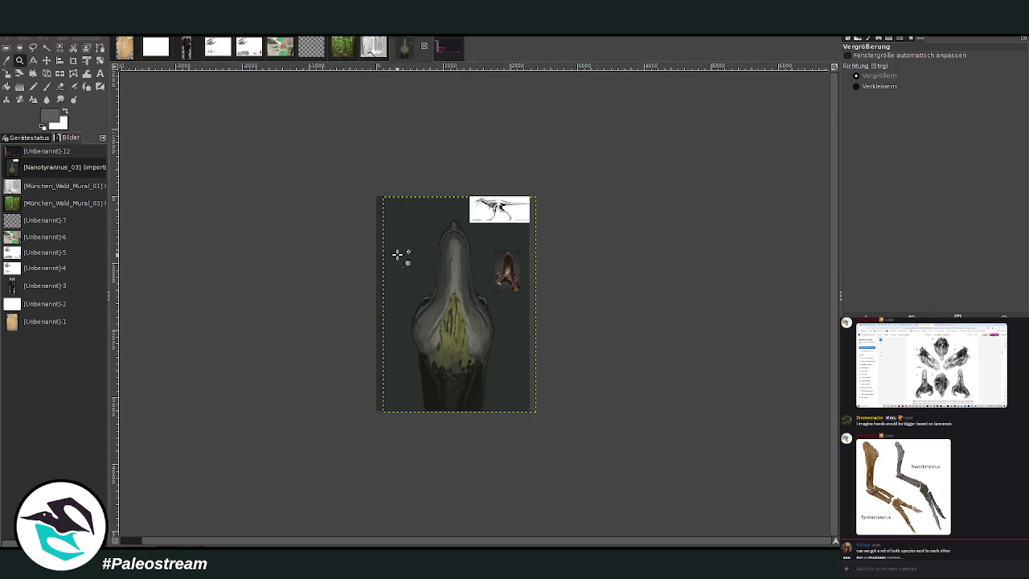
drag(397, 254, 530, 406)
drag(312, 141, 599, 449)
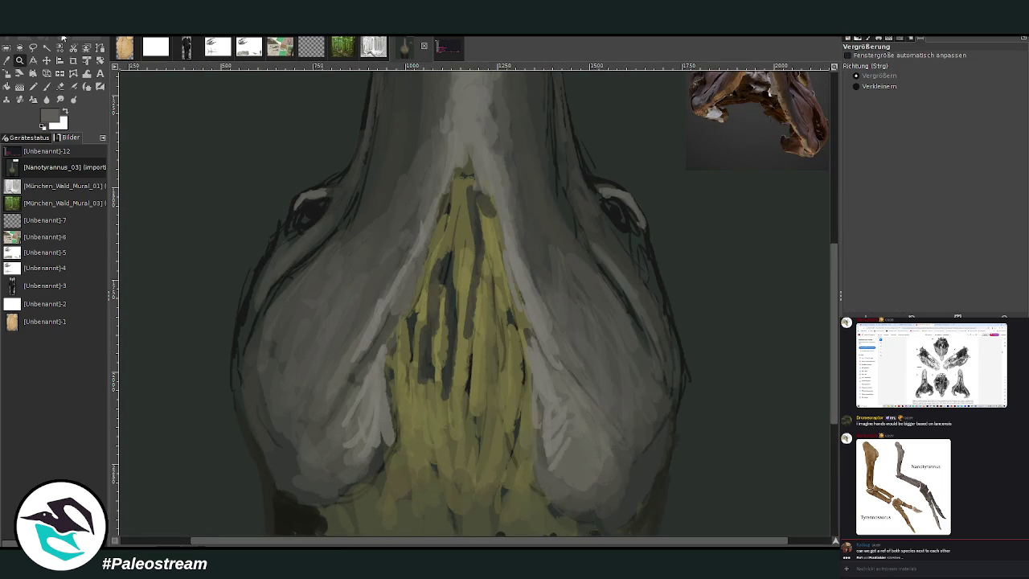
click(47, 86)
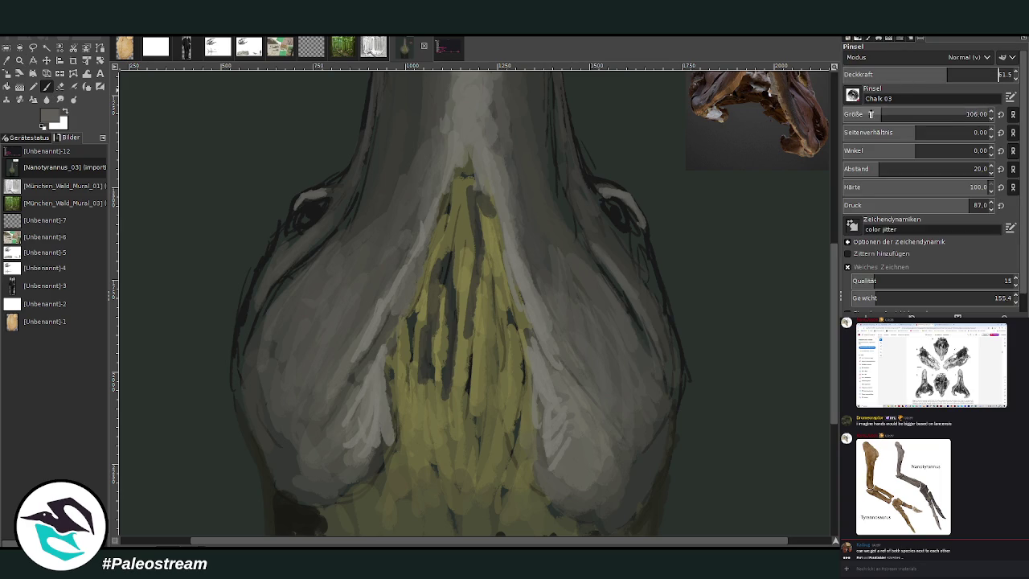
drag(870, 114, 861, 115)
Repaint the snout contours in light grey and sampled background tone to cover the dark outlines
drag(611, 192, 617, 188)
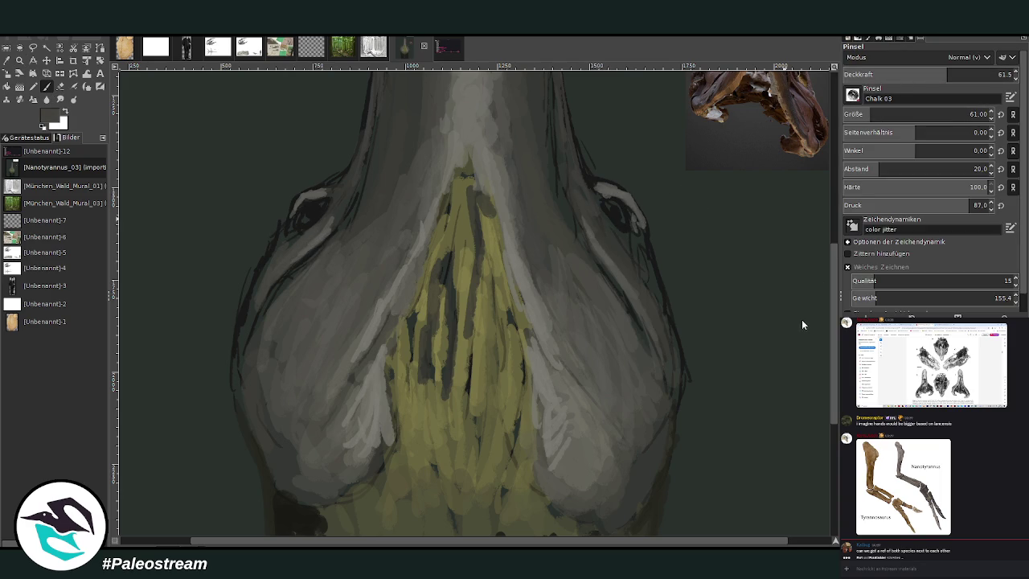
mouse_move(629, 248)
mouse_down()
mouse_move(673, 322)
mouse_move(671, 425)
mouse_up()
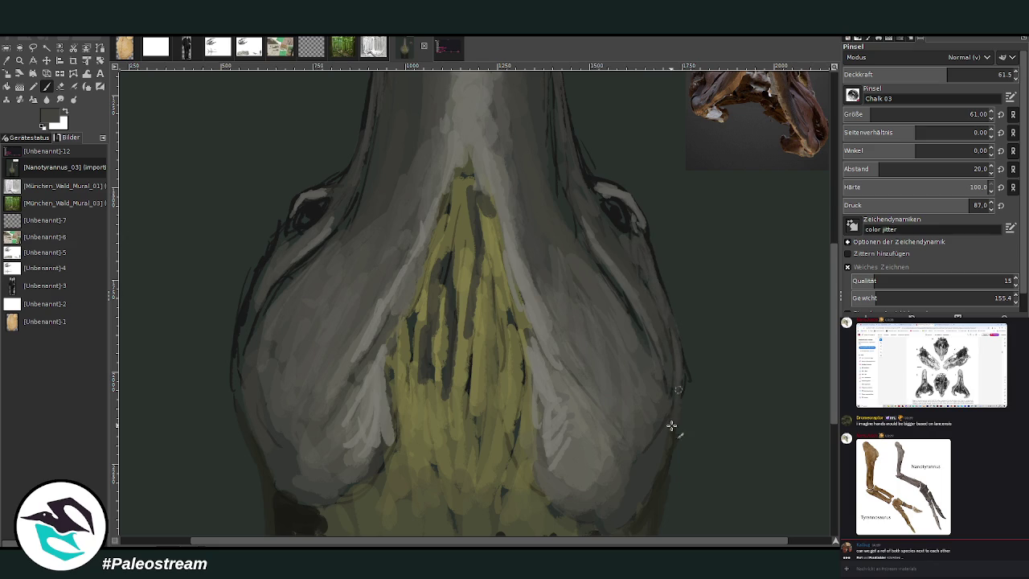
ctrl+click(804, 328)
mouse_move(297, 207)
mouse_down()
mouse_move(271, 238)
mouse_move(259, 292)
mouse_move(305, 265)
mouse_move(253, 329)
mouse_up()
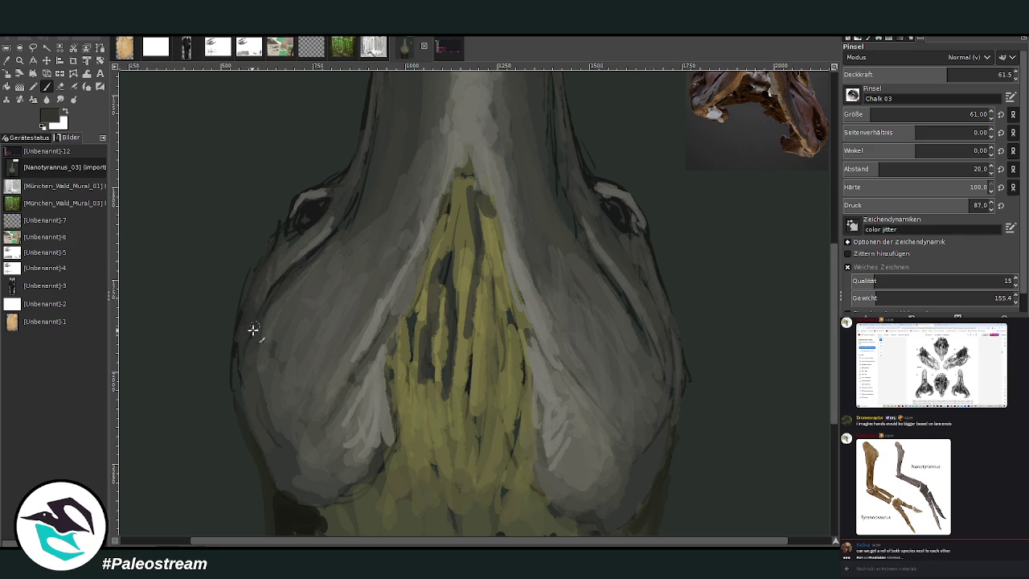
drag(344, 221, 355, 193)
ctrl+click(805, 246)
mouse_move(675, 354)
mouse_down()
mouse_move(640, 452)
mouse_move(656, 431)
mouse_up()
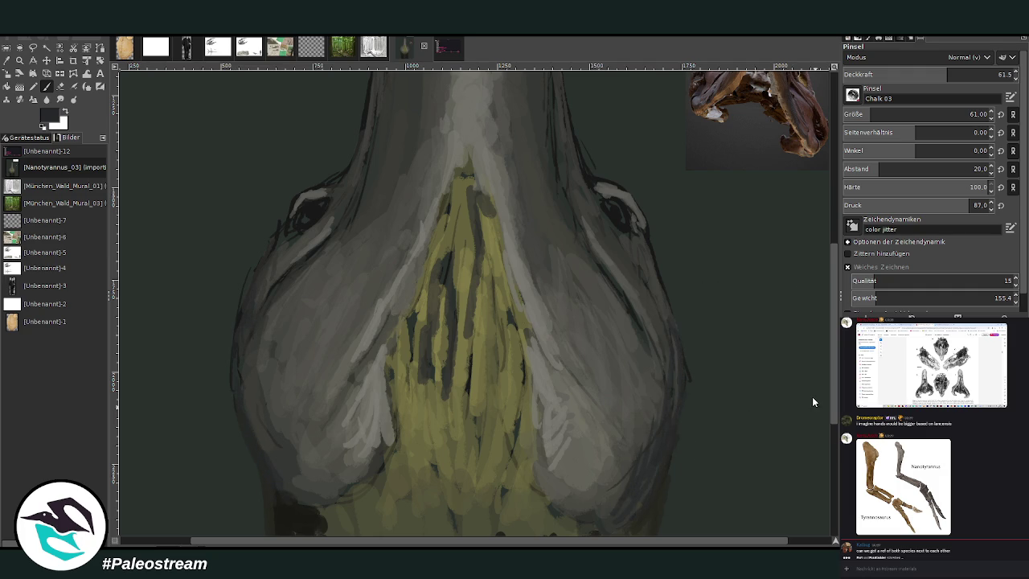
scroll(812, 443, down, 5)
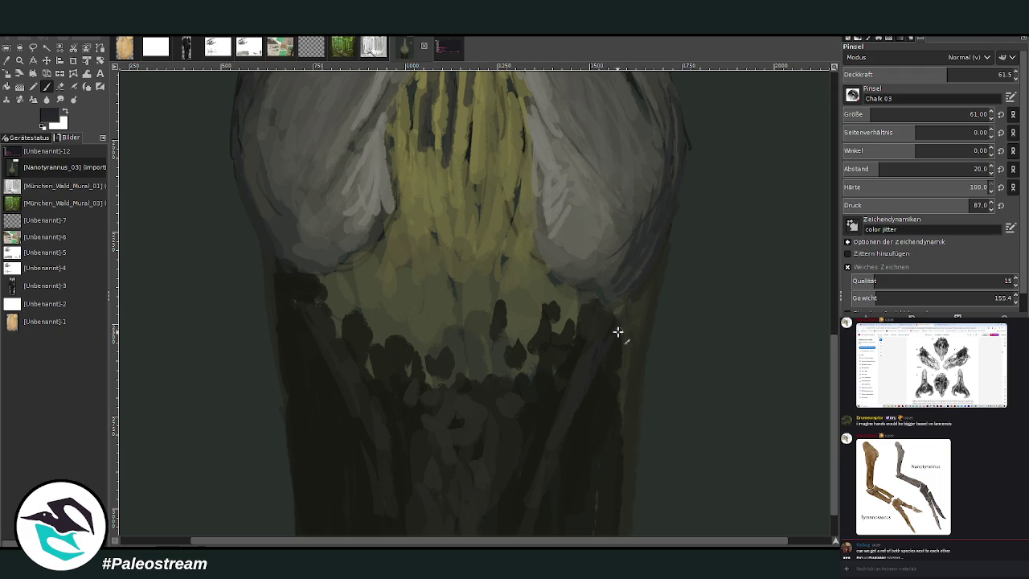
At 81.7 opacity, paint thin dark vertical stripes across the olive-yellow throat
mouse_move(616, 333)
mouse_down()
mouse_move(618, 402)
mouse_move(615, 322)
mouse_move(589, 286)
mouse_up()
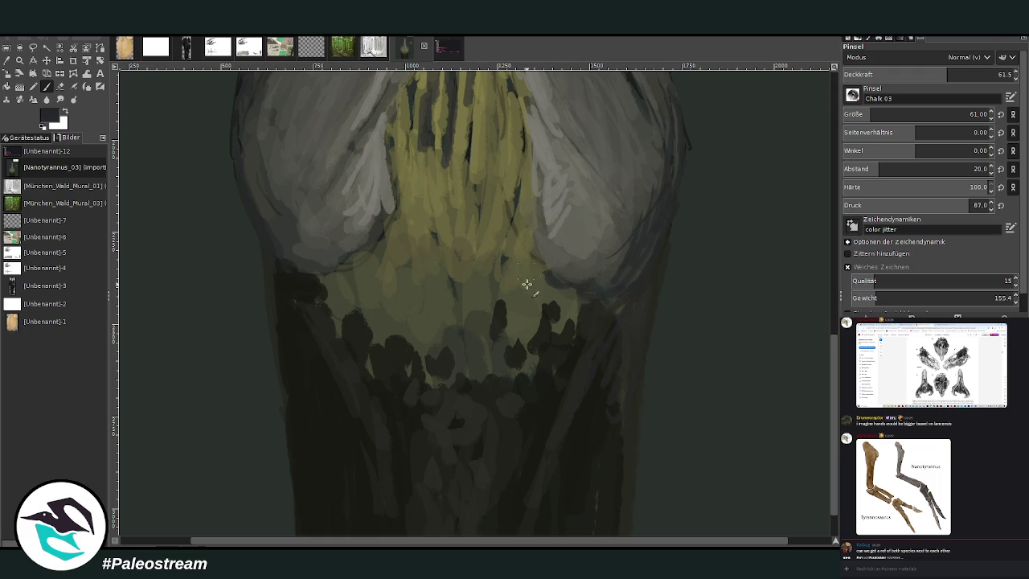
click(981, 72)
mouse_move(504, 229)
mouse_down()
mouse_move(500, 304)
mouse_move(521, 177)
mouse_move(463, 246)
mouse_move(479, 317)
mouse_move(475, 377)
mouse_up()
mouse_move(444, 330)
mouse_down()
mouse_move(426, 176)
mouse_move(472, 142)
mouse_move(494, 241)
mouse_up()
drag(490, 201, 487, 138)
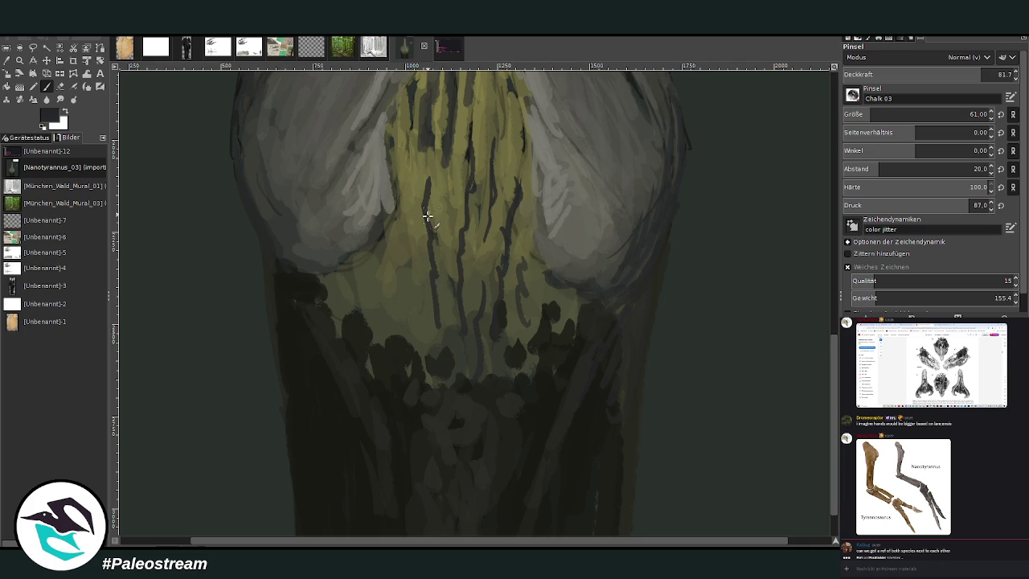
mouse_move(439, 241)
mouse_down()
mouse_move(446, 347)
mouse_move(400, 191)
mouse_move(383, 239)
mouse_move(388, 335)
mouse_up()
drag(354, 286, 356, 325)
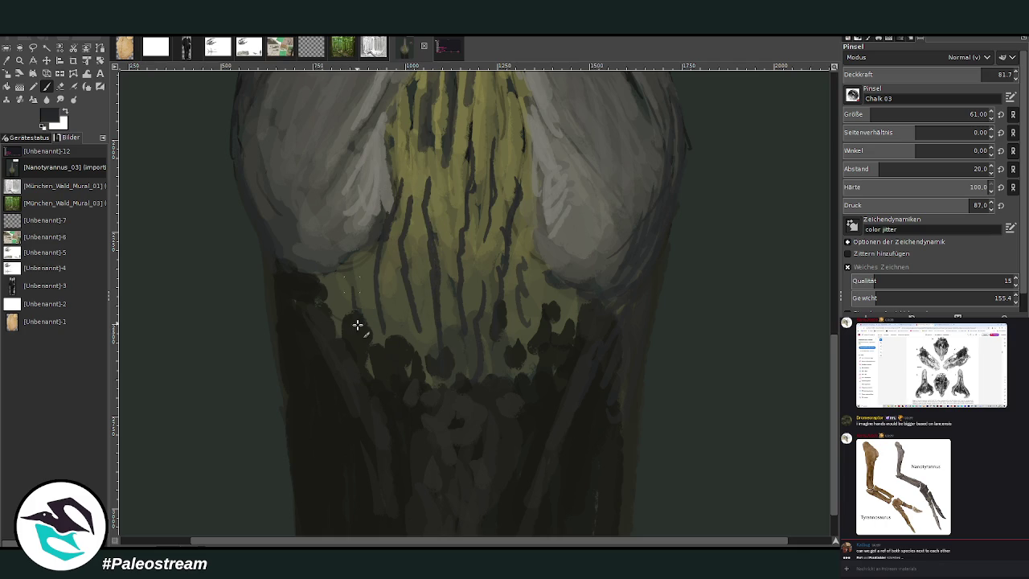
drag(482, 311, 486, 235)
drag(508, 257, 506, 286)
drag(507, 325, 507, 347)
mouse_move(535, 346)
mouse_down()
mouse_move(540, 270)
mouse_move(540, 338)
mouse_move(568, 289)
mouse_move(537, 183)
mouse_up()
scroll(832, 388, up, 5)
Add a short dark stripe at the centre of the snout
scroll(834, 387, up, 1)
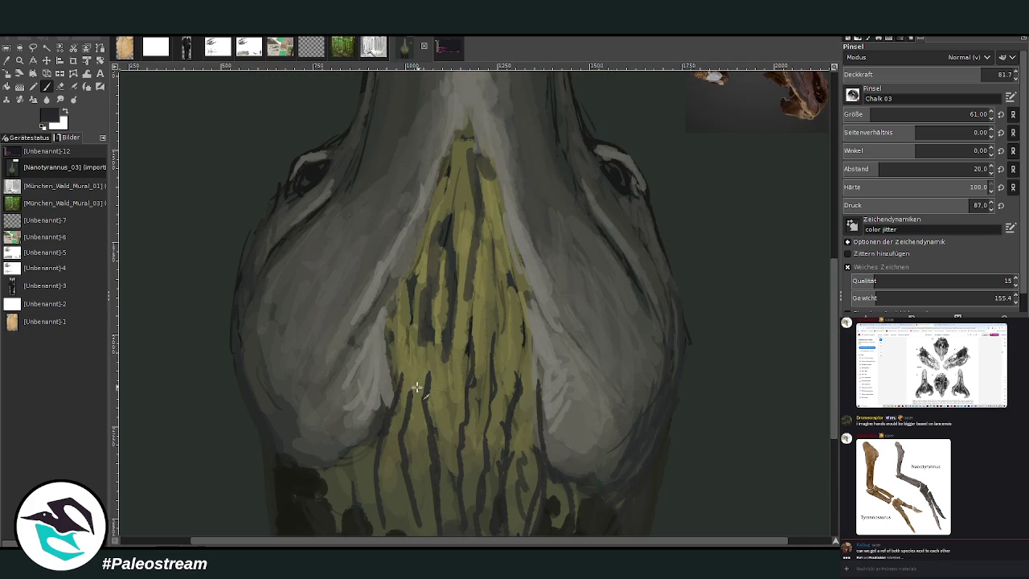
drag(411, 392, 400, 334)
drag(485, 332, 488, 296)
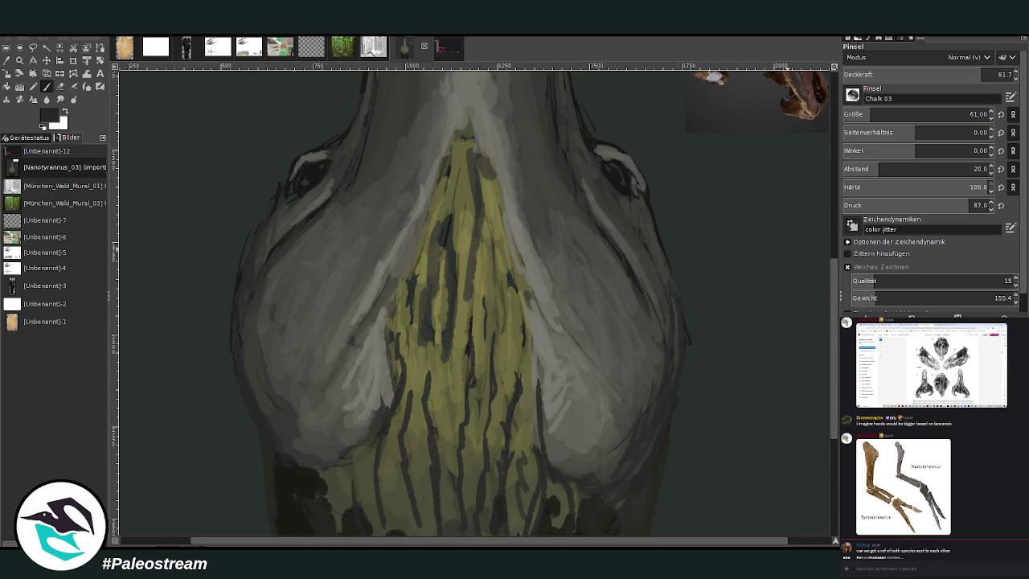
Paint a tan stroke down the throat centre with brush size 99 at 53.3 opacity
ctrl+click(784, 85)
click(879, 115)
drag(480, 318, 481, 395)
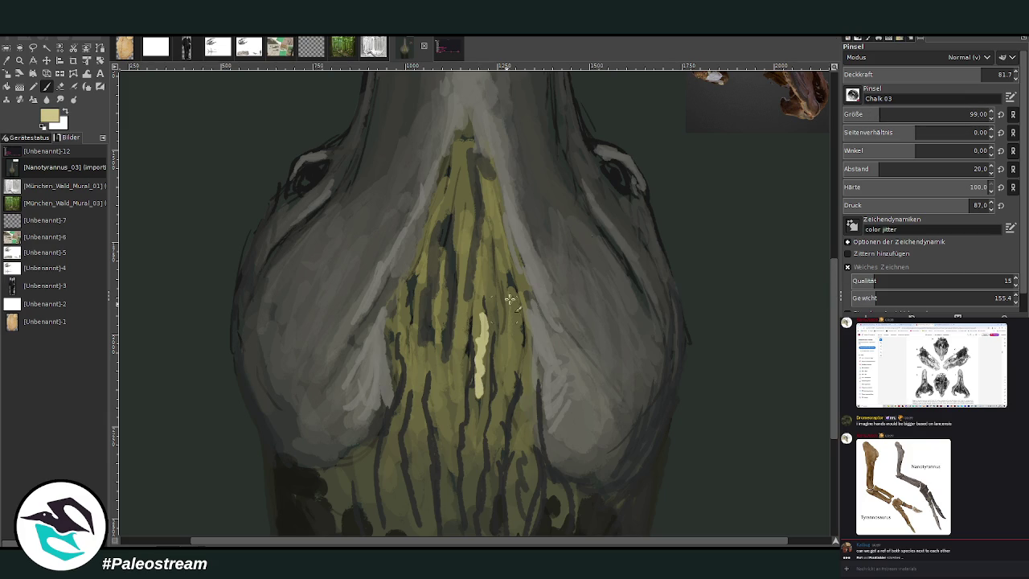
click(933, 74)
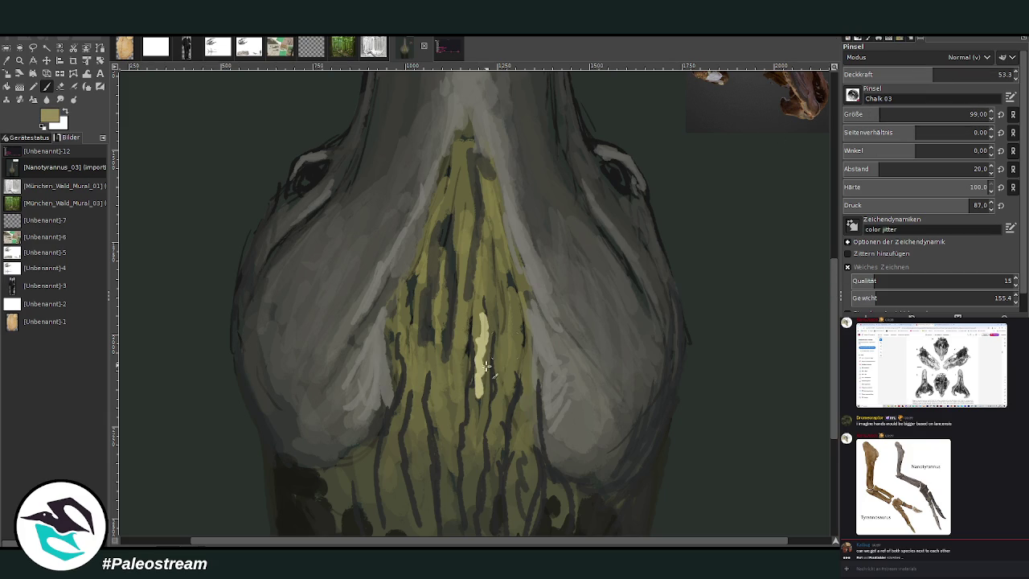
mouse_move(485, 366)
mouse_down()
mouse_move(480, 405)
mouse_move(487, 300)
mouse_up()
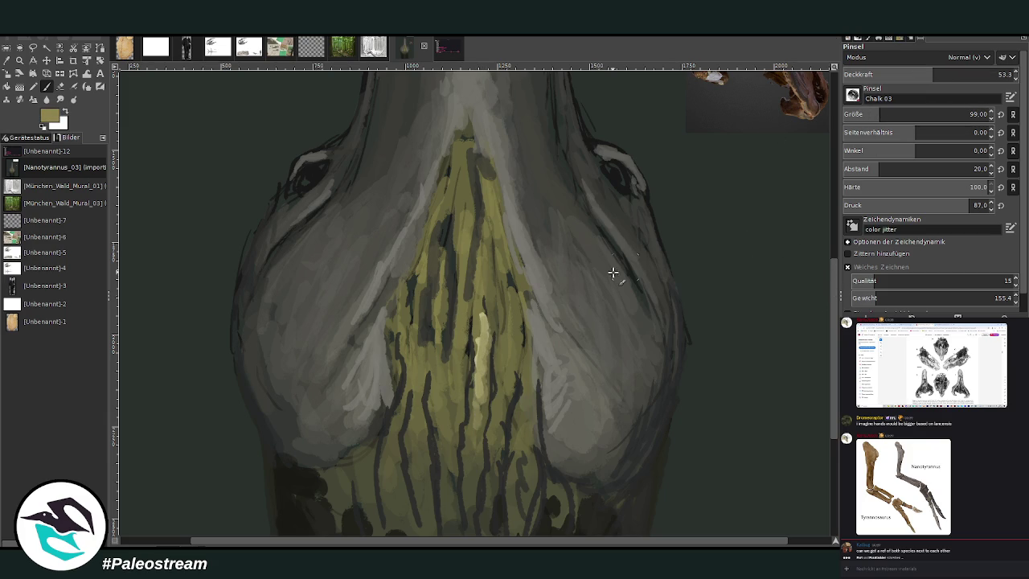
Paint semi-transparent light olive strokes over the throat centre and upper throat
mouse_move(498, 344)
mouse_down()
mouse_move(500, 391)
mouse_move(514, 313)
mouse_move(520, 501)
mouse_up()
drag(493, 466, 485, 397)
drag(473, 442, 482, 356)
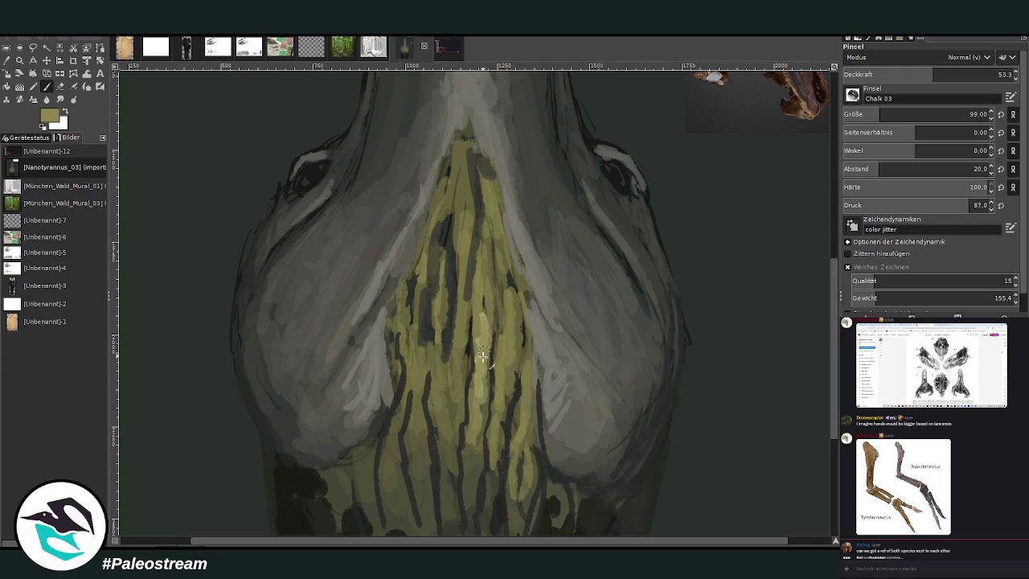
mouse_move(460, 309)
mouse_down()
mouse_move(469, 160)
mouse_move(492, 269)
mouse_up()
drag(474, 120, 495, 207)
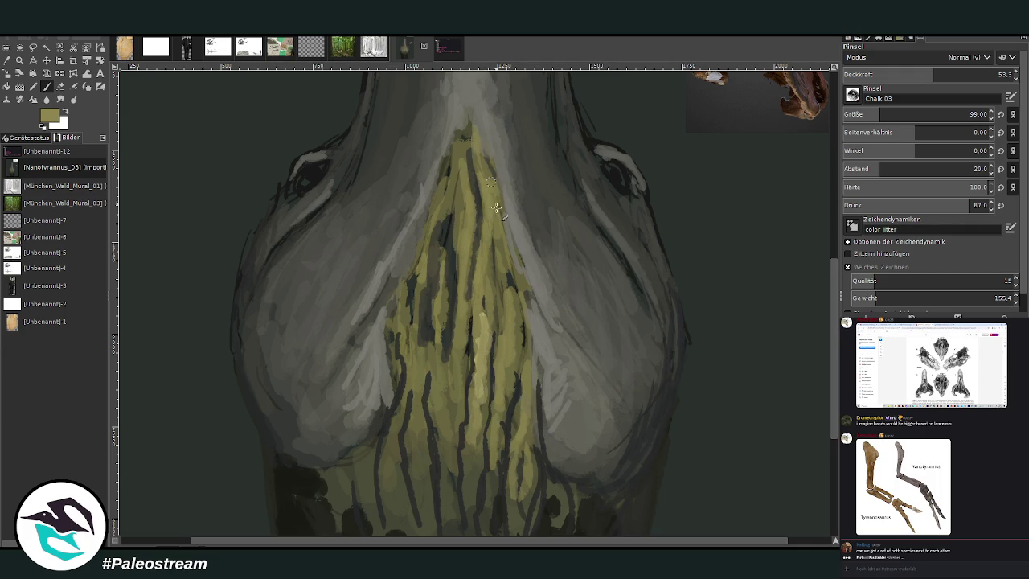
Paint light olive strokes across the upper-left, left-centre and lower-left throat
mouse_move(466, 147)
mouse_down()
mouse_move(469, 179)
mouse_move(450, 217)
mouse_up()
drag(450, 169, 438, 282)
drag(438, 213, 450, 333)
drag(459, 217, 454, 362)
mouse_move(425, 239)
mouse_down()
mouse_move(406, 345)
mouse_move(419, 492)
mouse_move(402, 392)
mouse_move(426, 474)
mouse_up()
drag(447, 410, 450, 514)
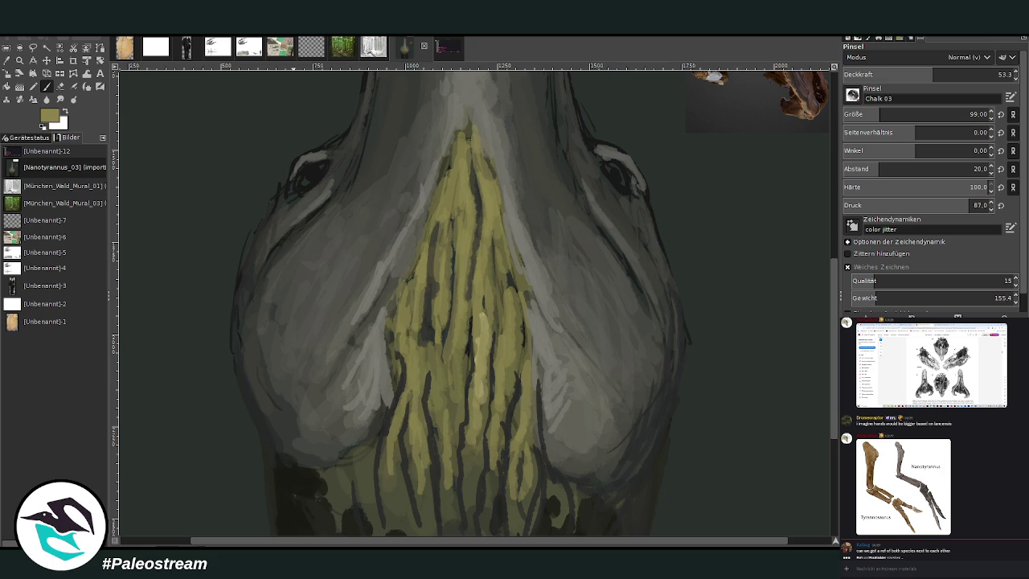
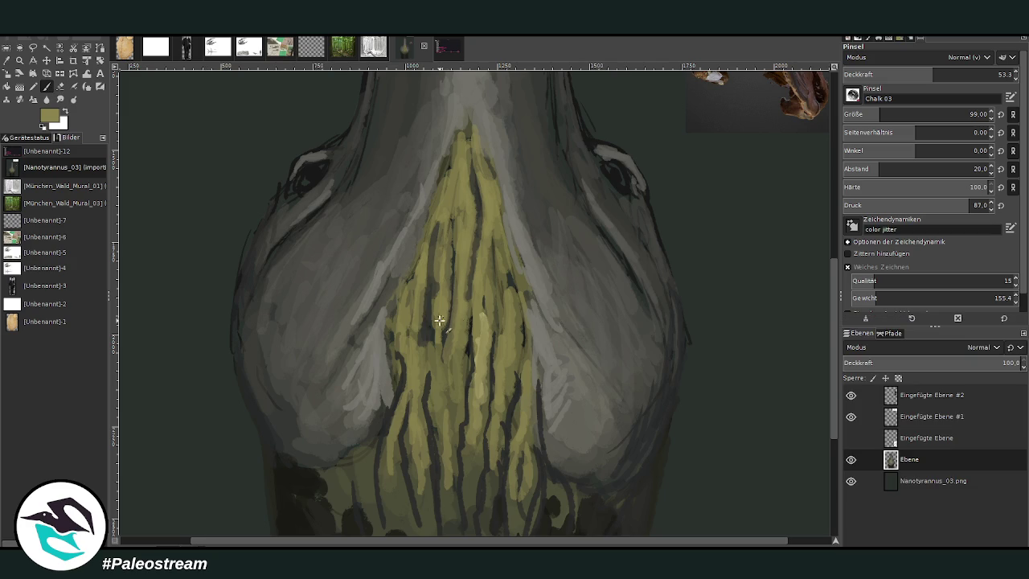
Brighten the yellow snout stripes with light yellow strokes
mouse_move(438, 319)
mouse_down()
mouse_move(447, 374)
mouse_move(463, 329)
mouse_move(481, 363)
mouse_move(518, 224)
mouse_up()
mouse_move(517, 329)
mouse_down()
mouse_move(504, 256)
mouse_move(510, 387)
mouse_up()
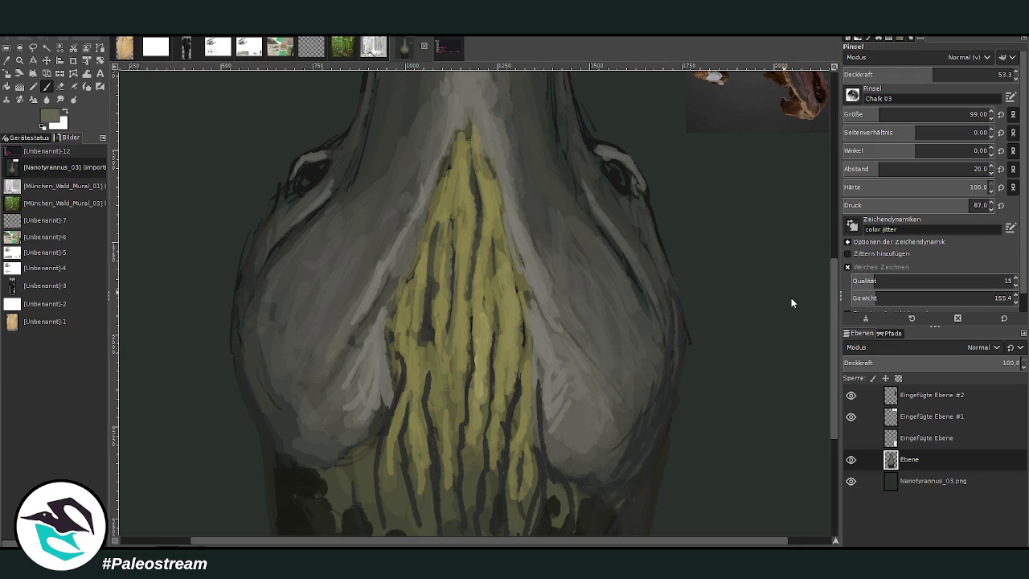
scroll(796, 338, up, 5)
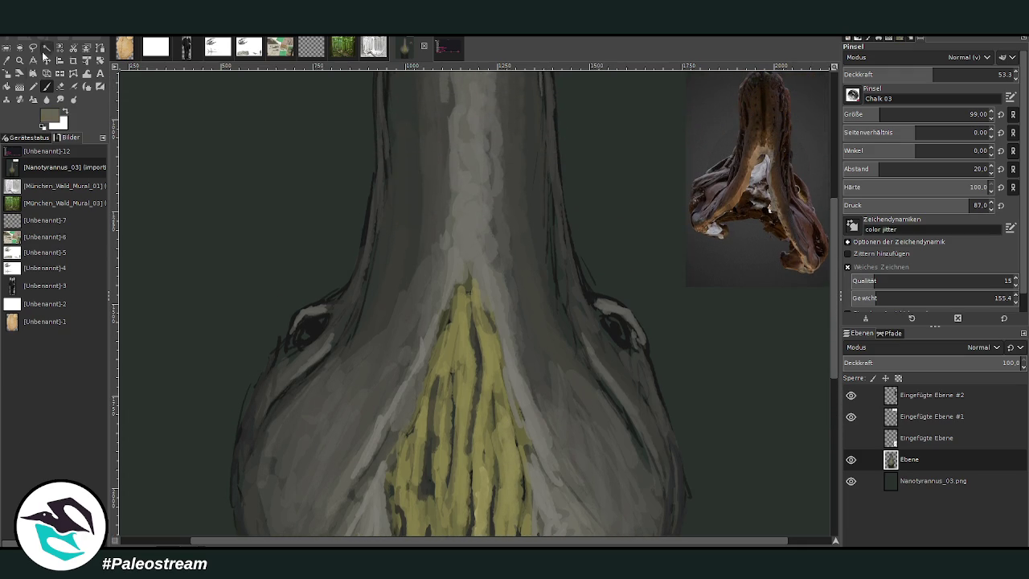
Sample a dark grey from the painting and trace a faint dark line along the head's left edge
click(6, 60)
click(344, 309)
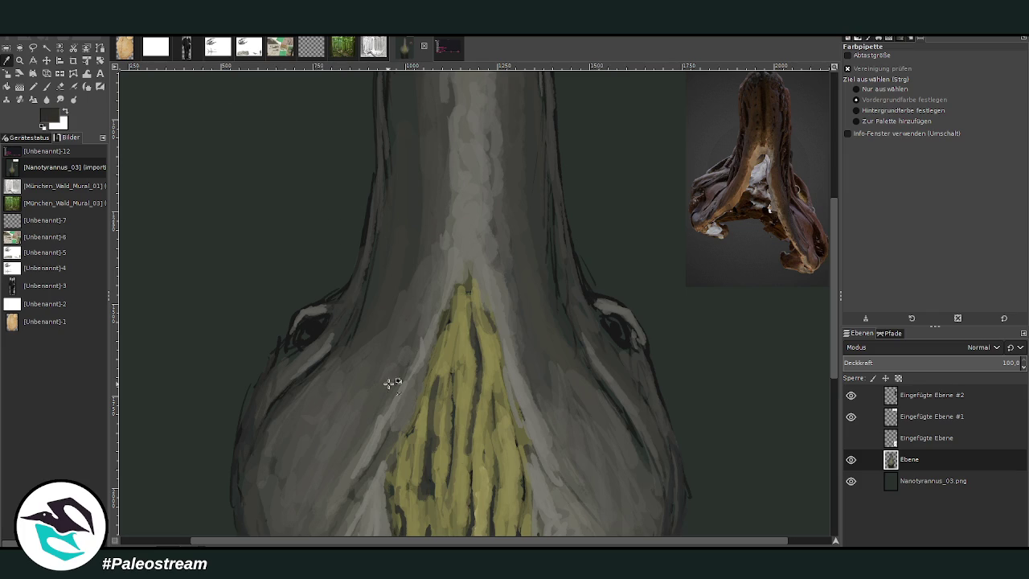
drag(459, 544, 443, 544)
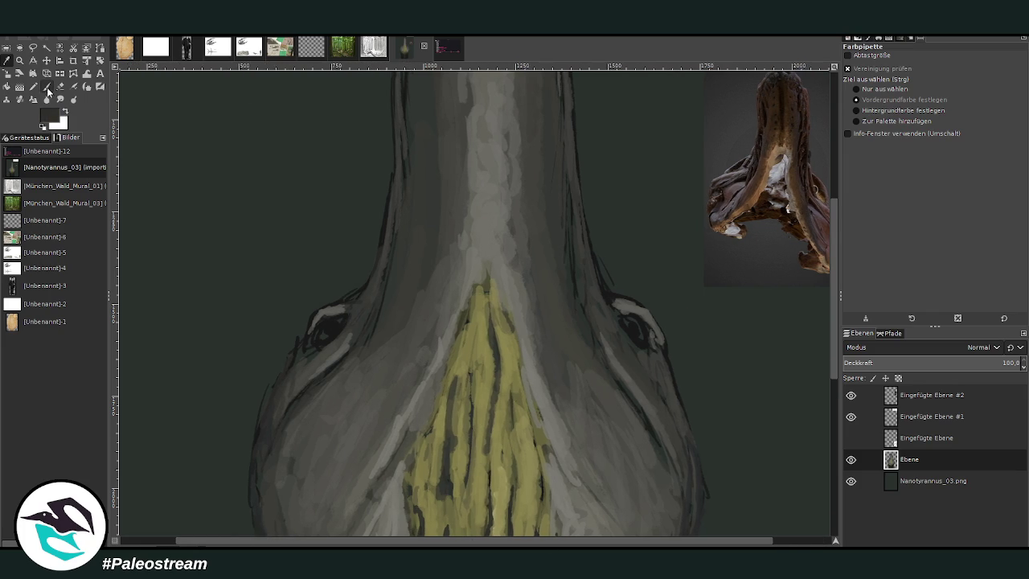
click(47, 87)
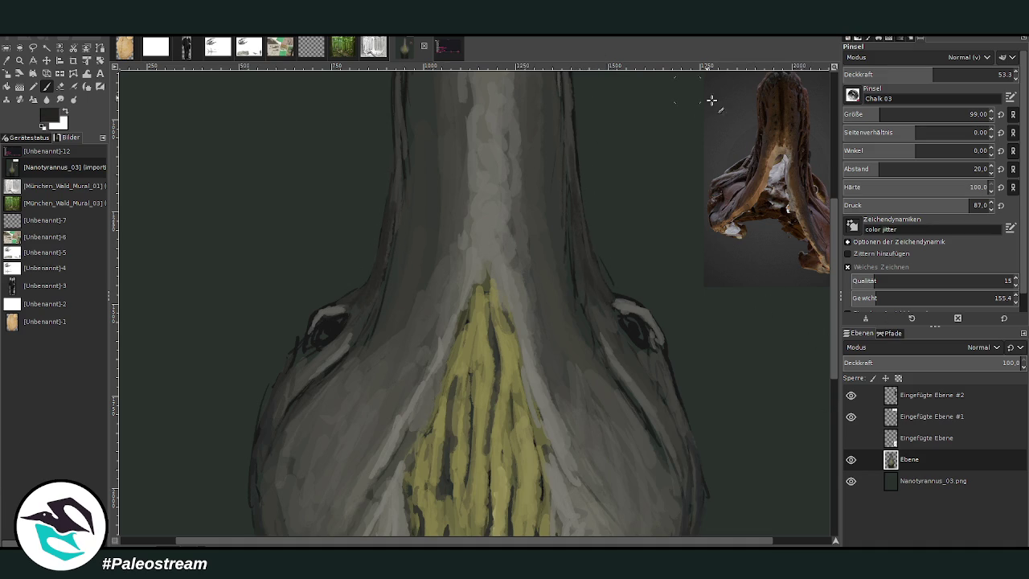
scroll(563, 326, up, 5)
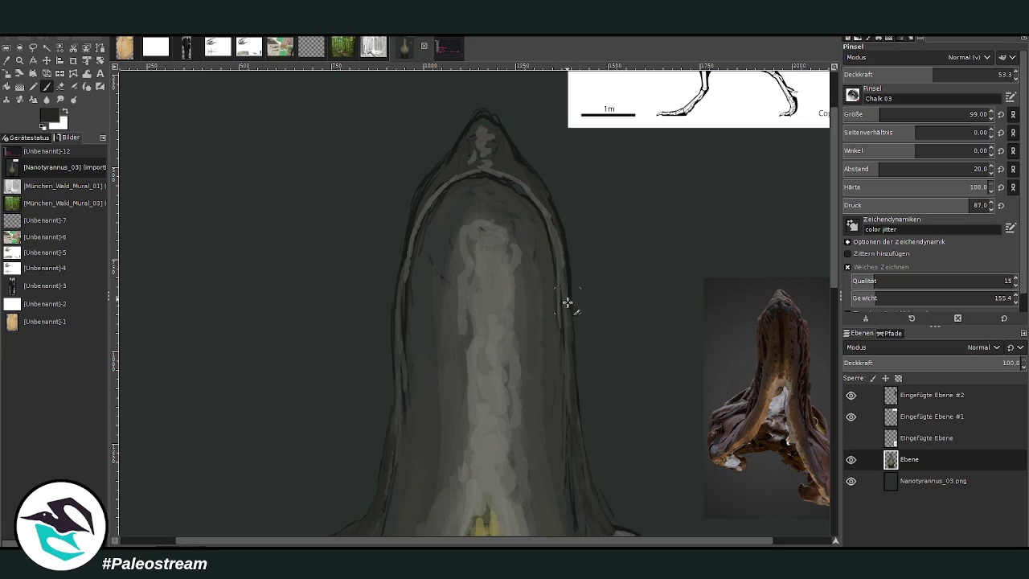
drag(413, 230, 395, 342)
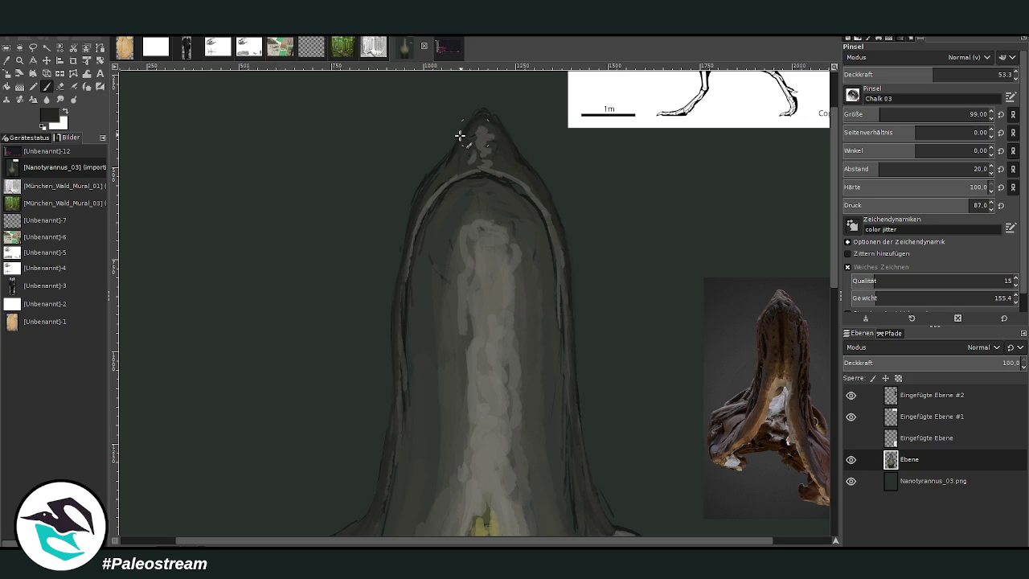
Zoom into the throat below the snout and sample its dark olive colour
key(minus)
key(minus)
key(minus)
key(minus)
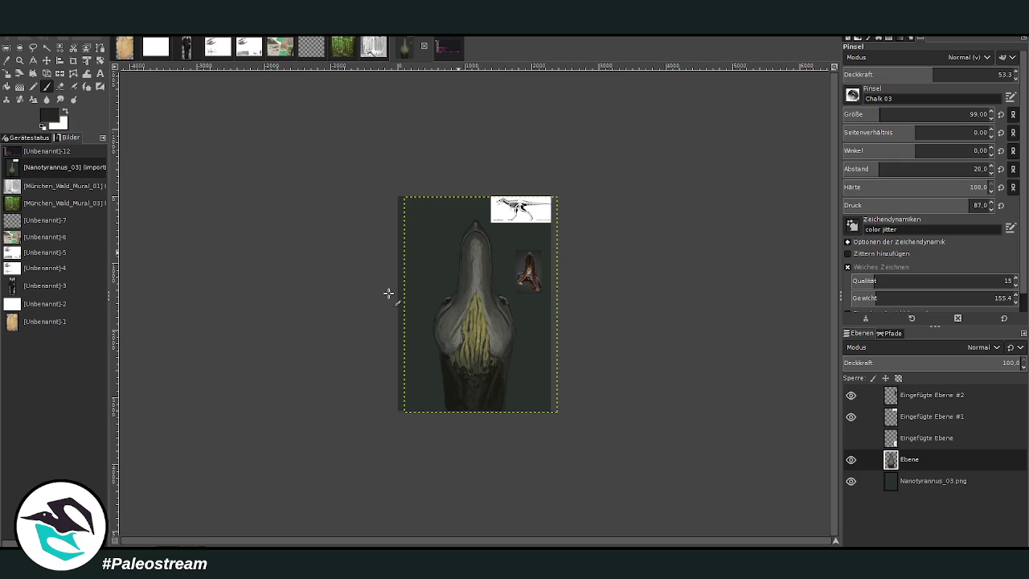
key(z)
drag(432, 260, 519, 421)
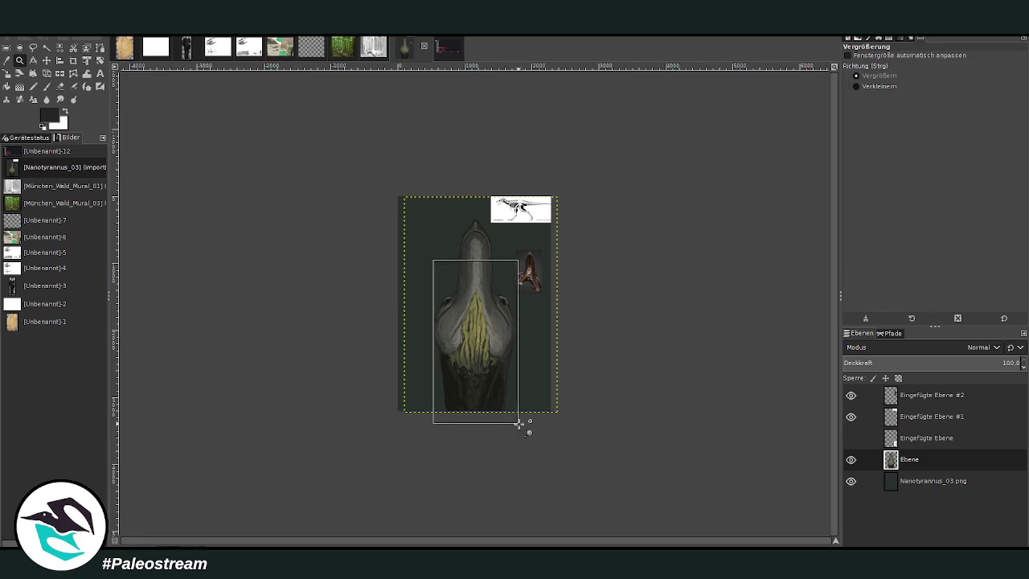
drag(359, 188, 547, 470)
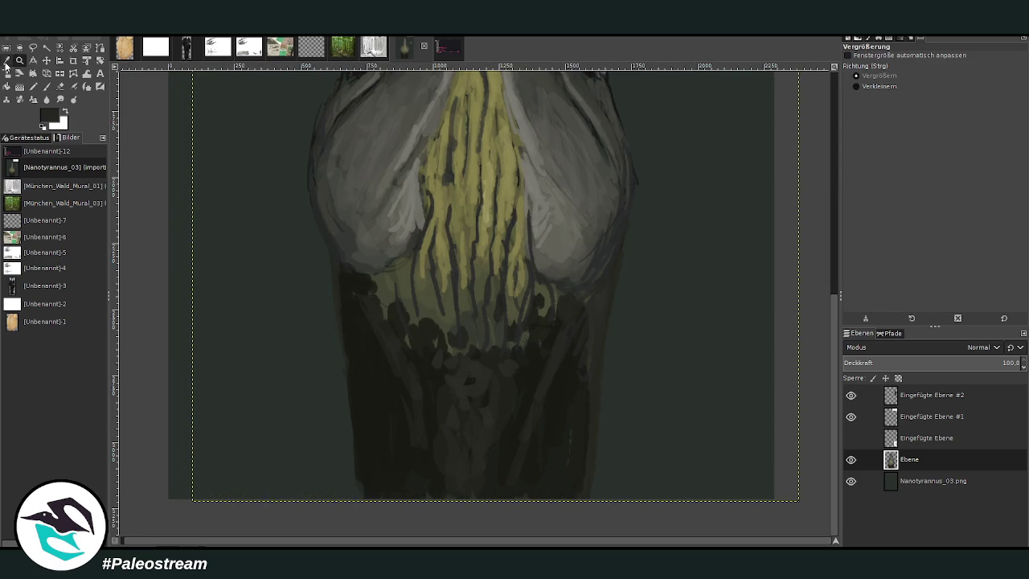
key(o)
click(466, 303)
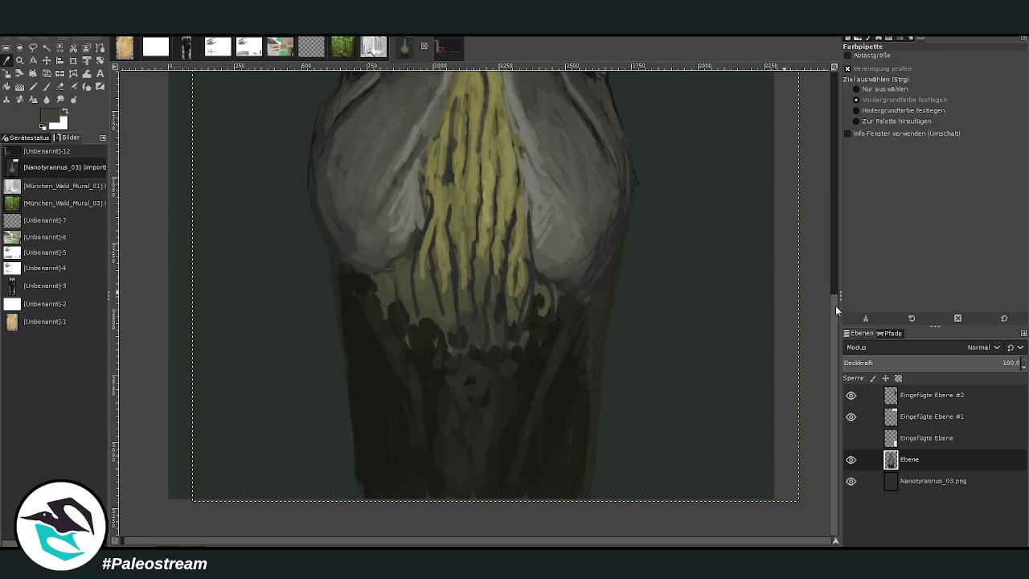
Raise Paintbrush opacity to 73.2 and dab lighter scales onto the throat
click(46, 86)
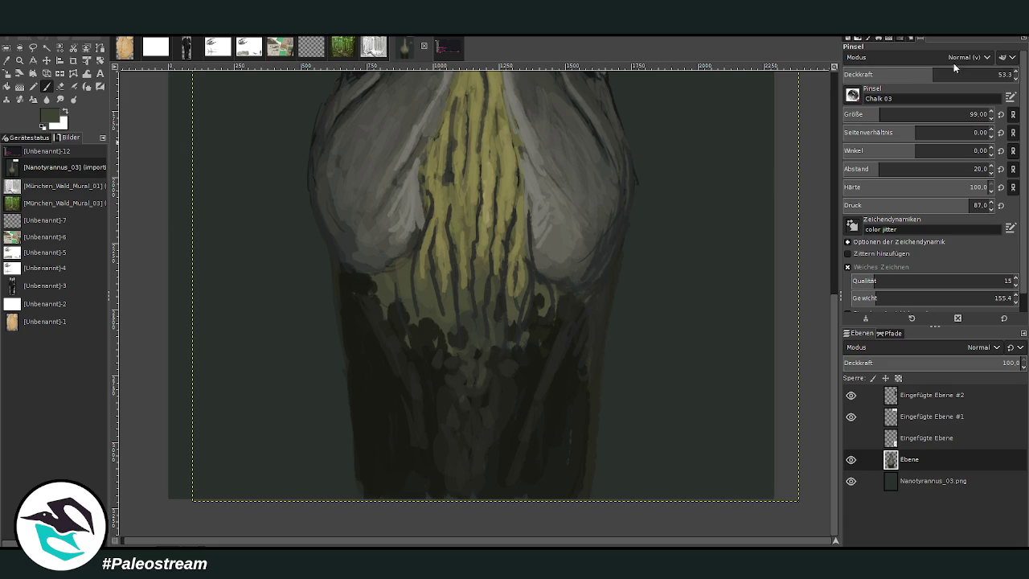
drag(895, 81, 968, 77)
mouse_move(523, 349)
mouse_down()
mouse_move(532, 362)
mouse_move(500, 418)
mouse_up()
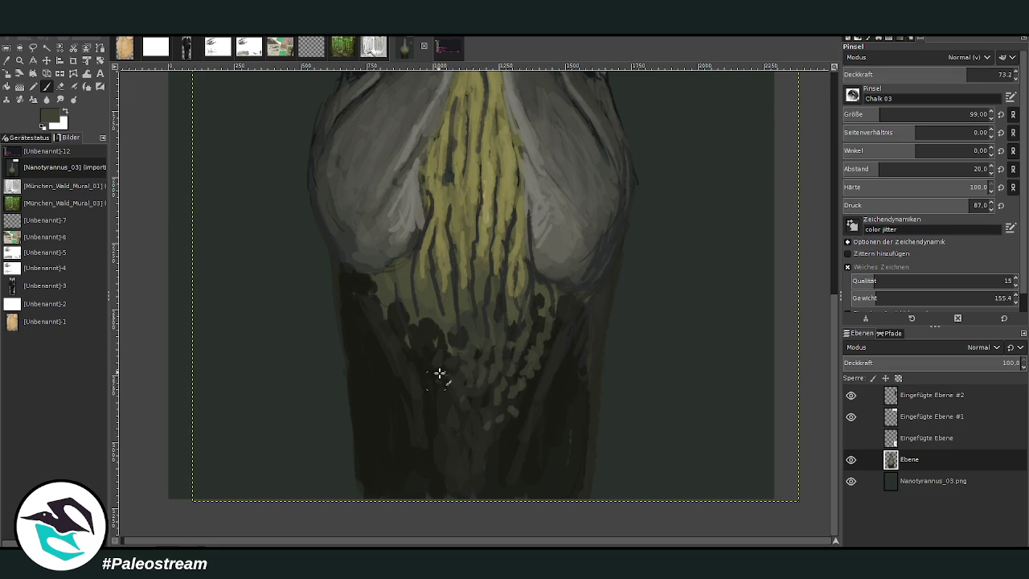
mouse_move(450, 342)
mouse_down()
mouse_move(452, 395)
mouse_move(425, 361)
mouse_move(409, 314)
mouse_move(385, 303)
mouse_move(394, 322)
mouse_move(380, 294)
mouse_up()
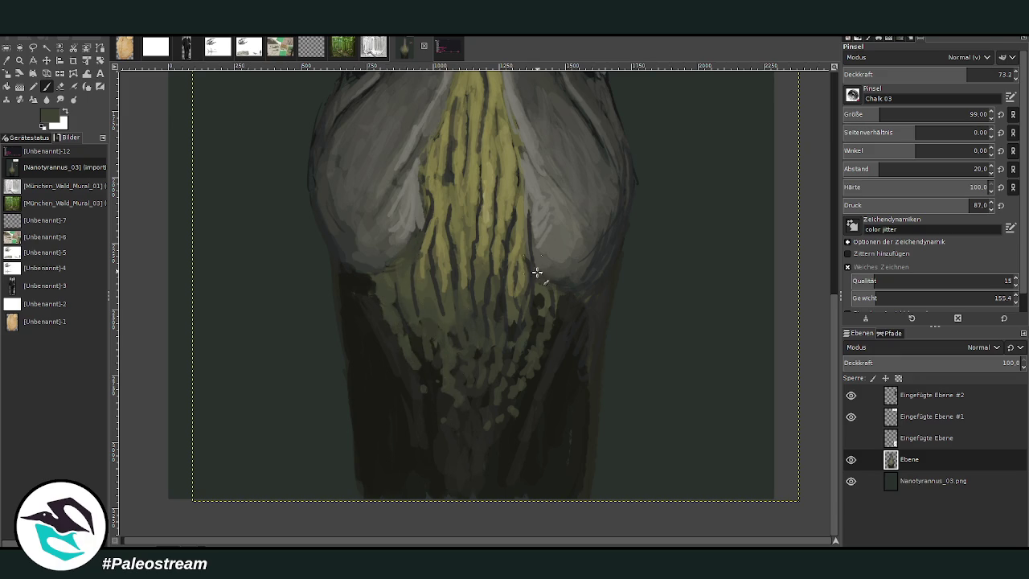
Touch up the yellow stripe edges with faint grey marks, then lower opacity to 50.2
drag(537, 271, 521, 168)
drag(423, 239, 423, 210)
drag(398, 250, 412, 221)
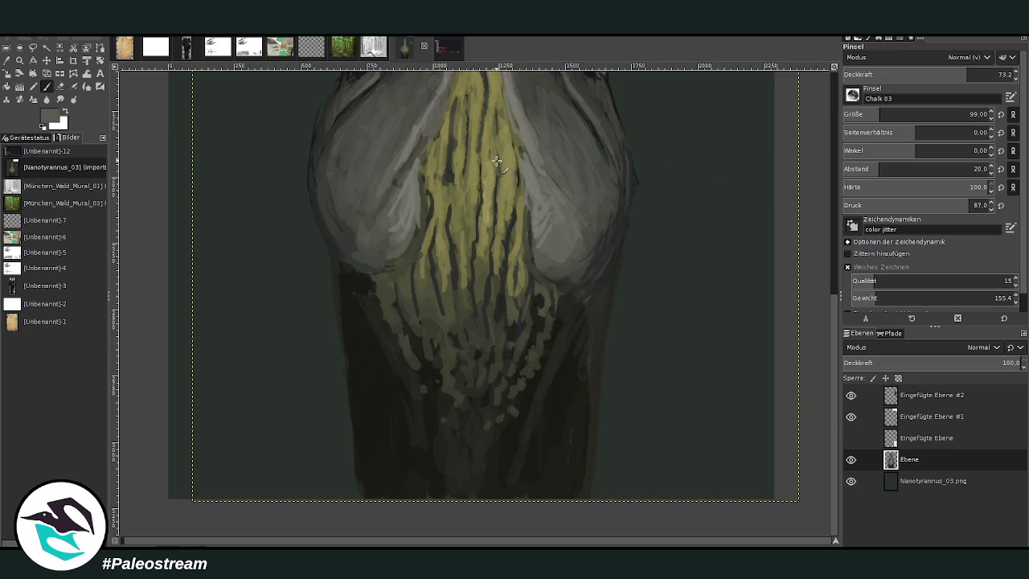
click(928, 74)
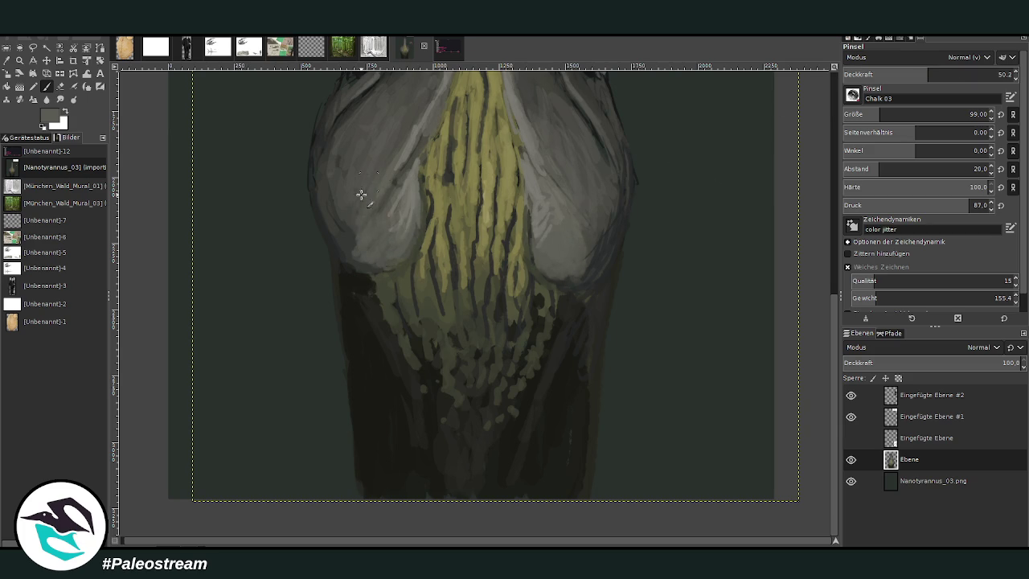
scroll(836, 396, up, 3)
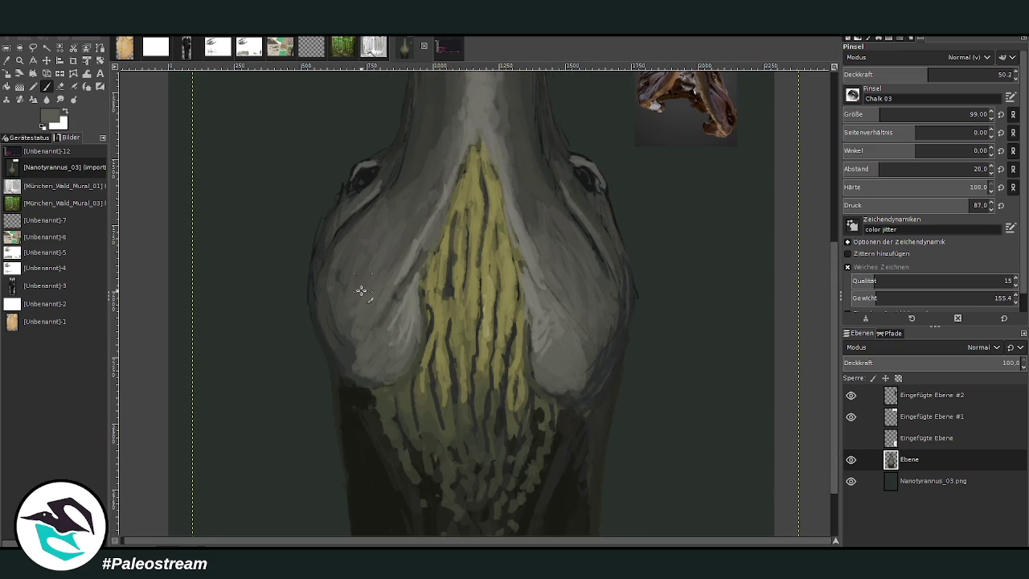
Lighten the lower part of the left lobe and drop brush opacity to 24.3
drag(359, 329, 336, 324)
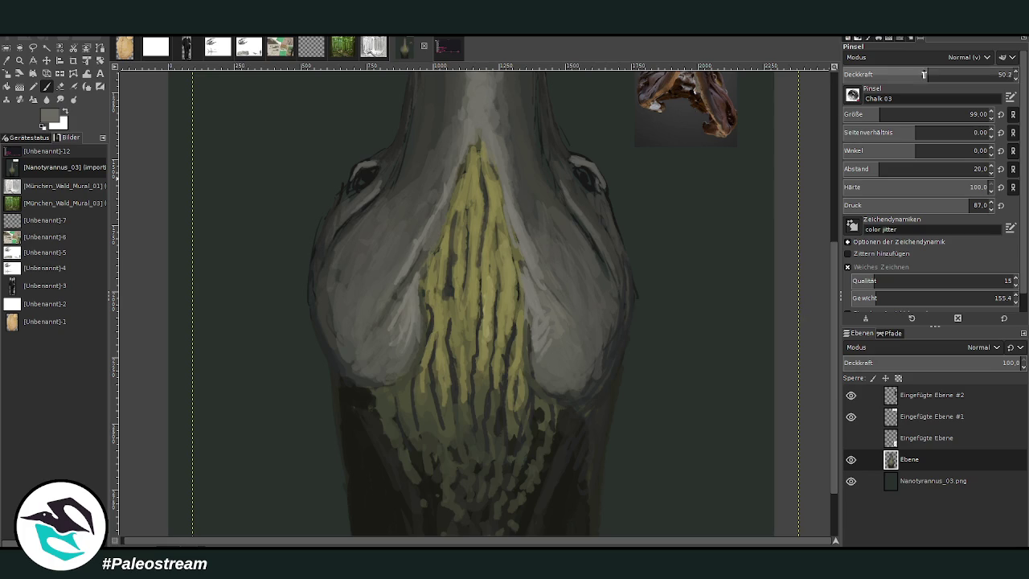
click(911, 74)
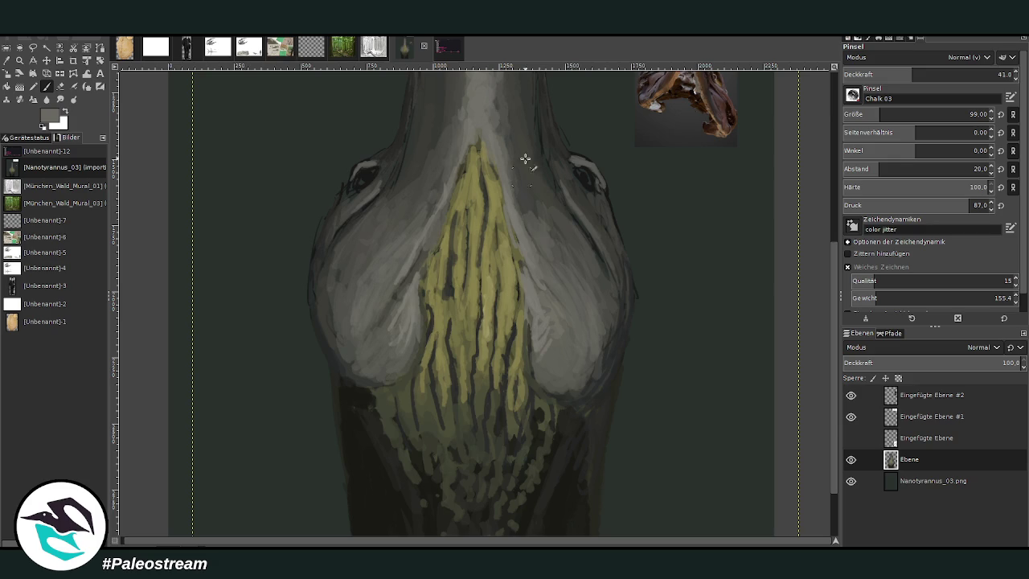
drag(905, 78, 884, 78)
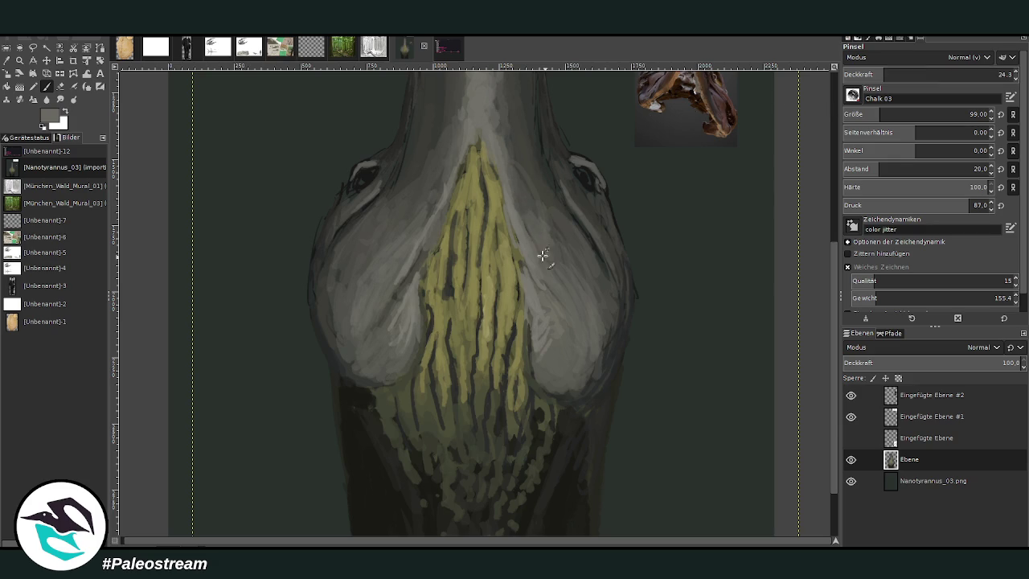
Sample dark colours and set the brush to size 36 at 77.0 opacity
ctrl+click(747, 267)
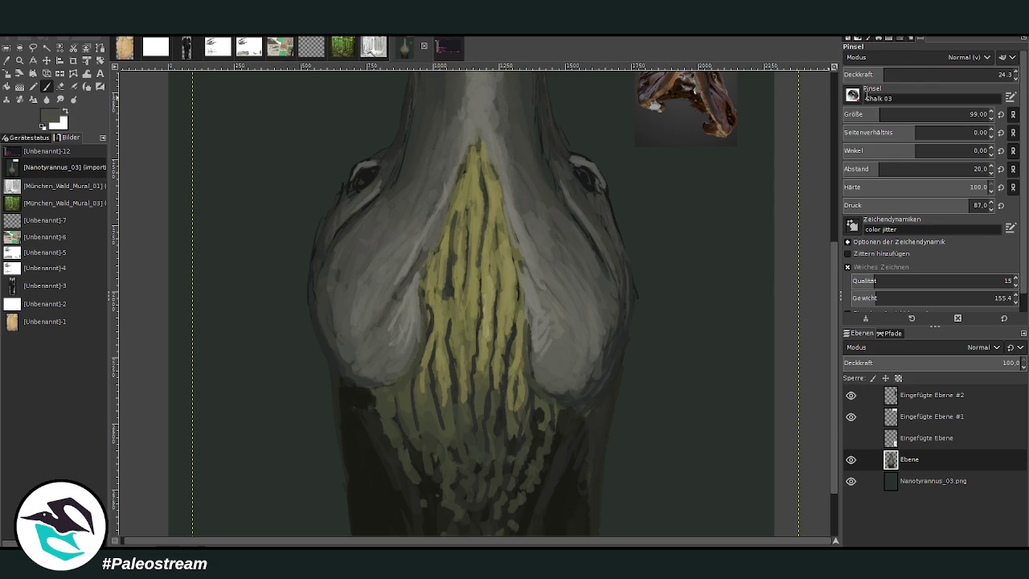
click(907, 74)
ctrl+click(802, 331)
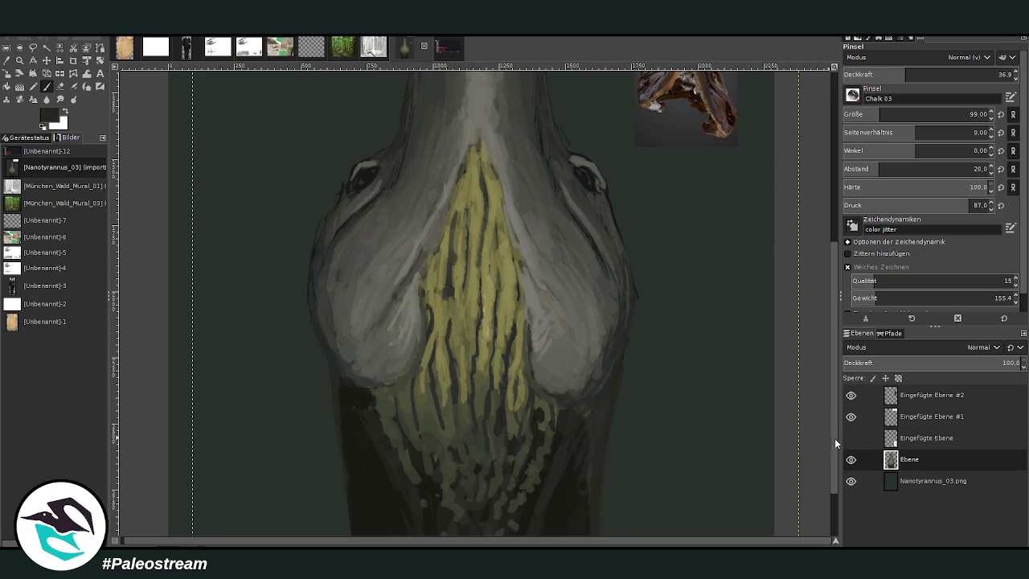
scroll(639, 106, up, 5)
click(973, 74)
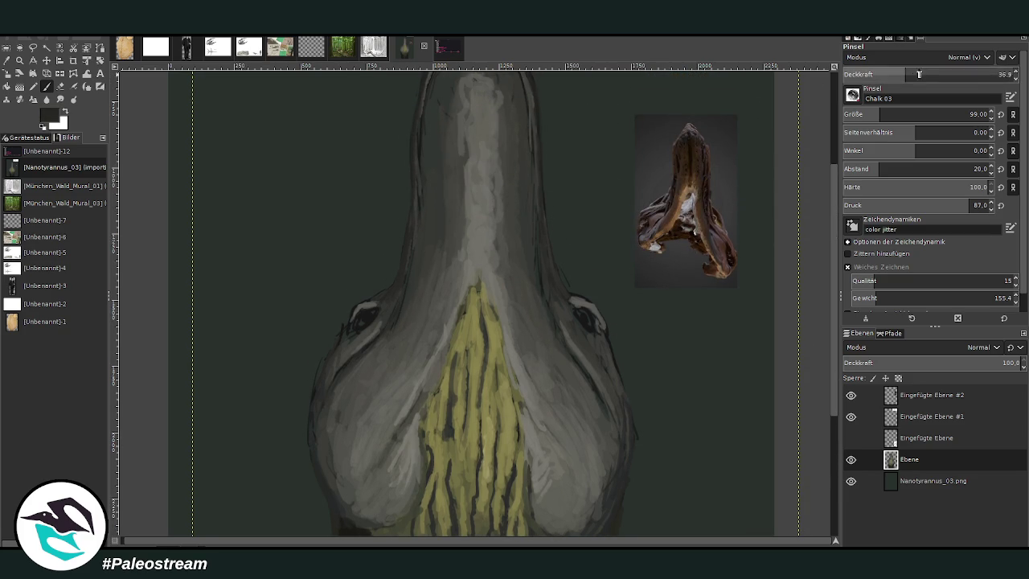
click(969, 114)
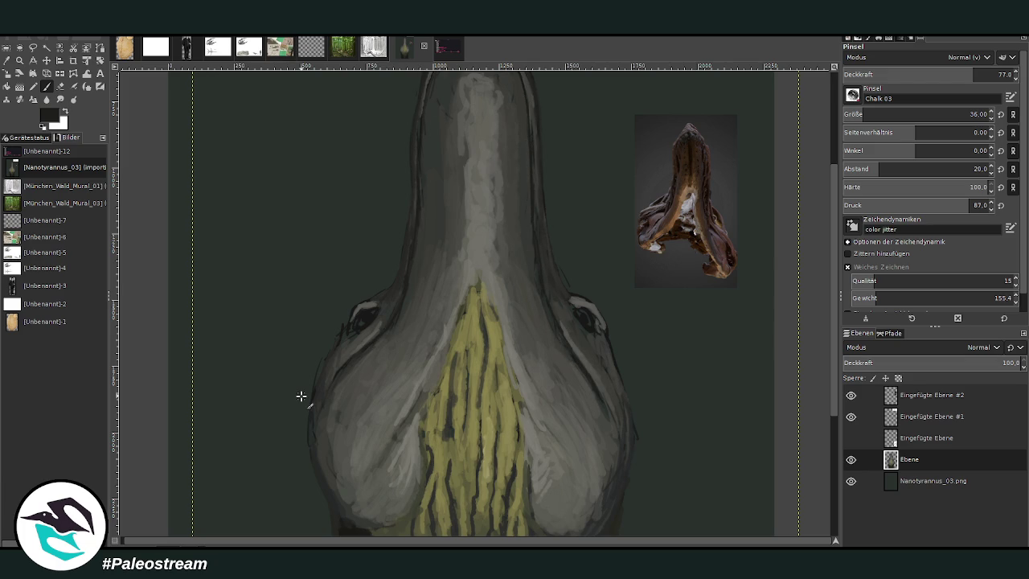
key(minus)
key(minus)
key(minus)
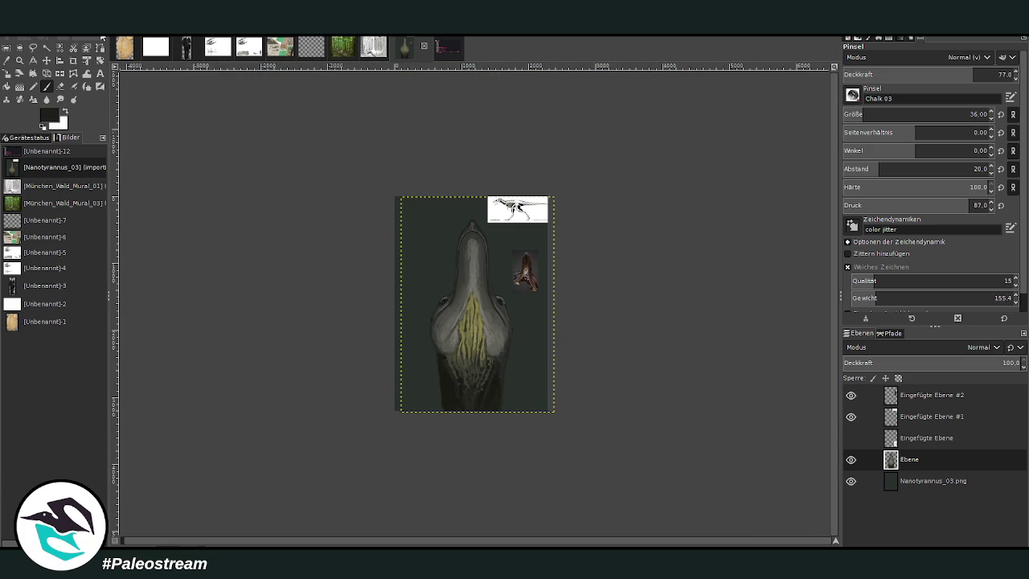
Zoom into the throat and eyes, sample the dark green background, and set brush opacity 86.1, size 29
click(19, 59)
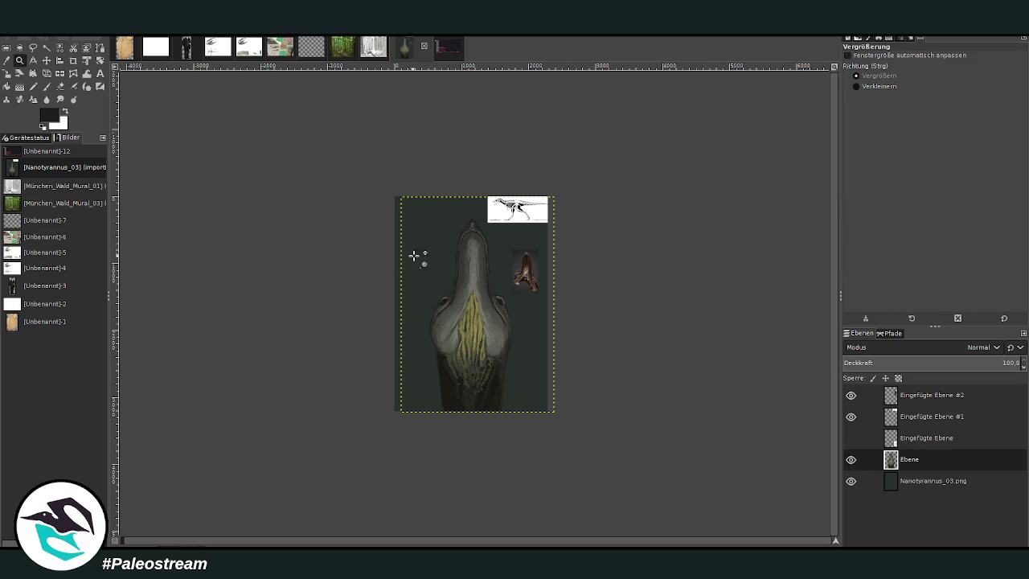
drag(413, 255, 524, 349)
drag(309, 173, 723, 418)
key(p)
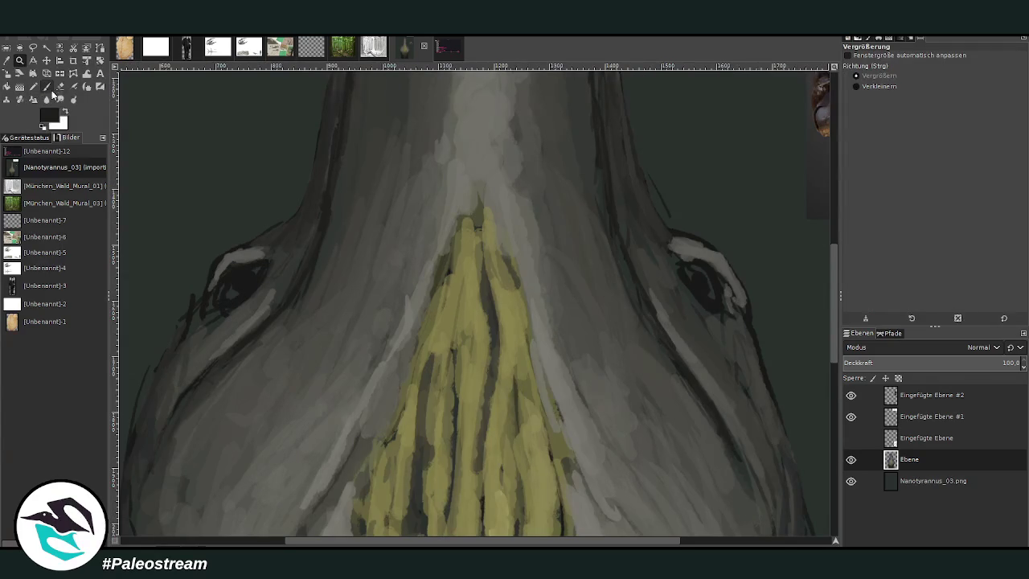
ctrl+click(807, 321)
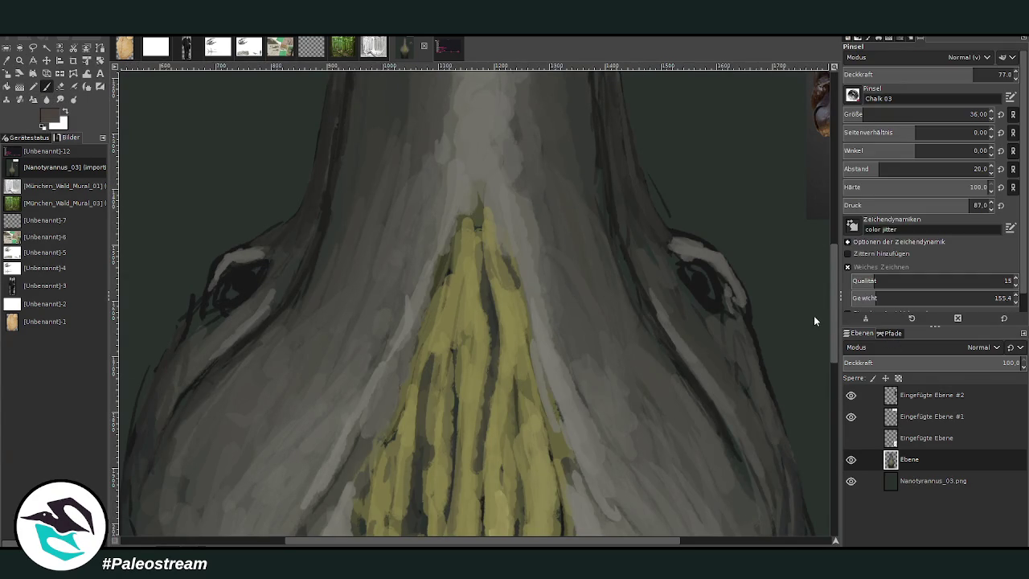
ctrl+click(814, 319)
drag(924, 78, 952, 78)
drag(916, 116, 858, 114)
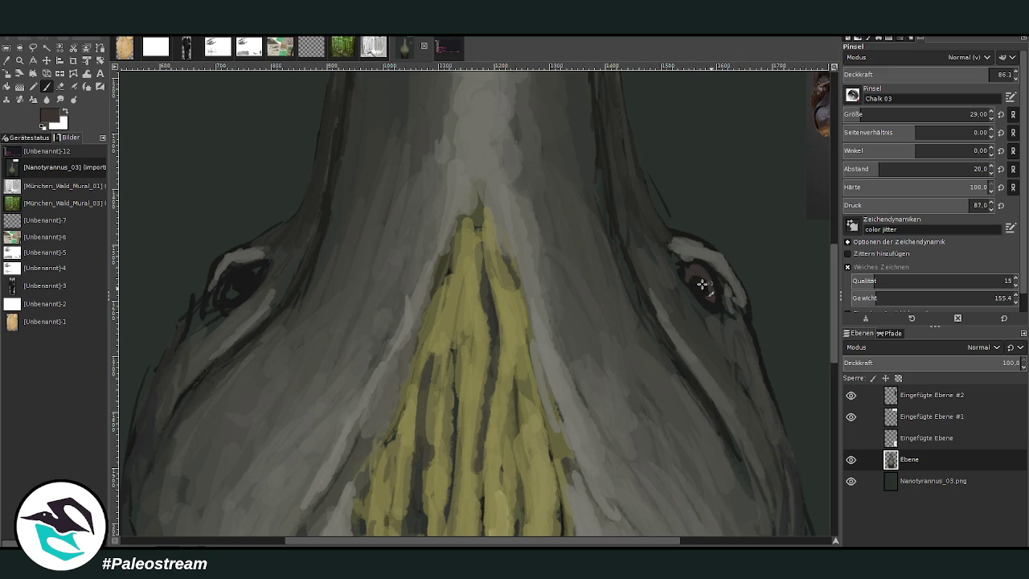
Redraw the left eye's dark outline with a reddish-brown iris and soften the right eye with grey
mouse_move(216, 298)
mouse_down()
mouse_move(255, 270)
mouse_move(246, 274)
mouse_up()
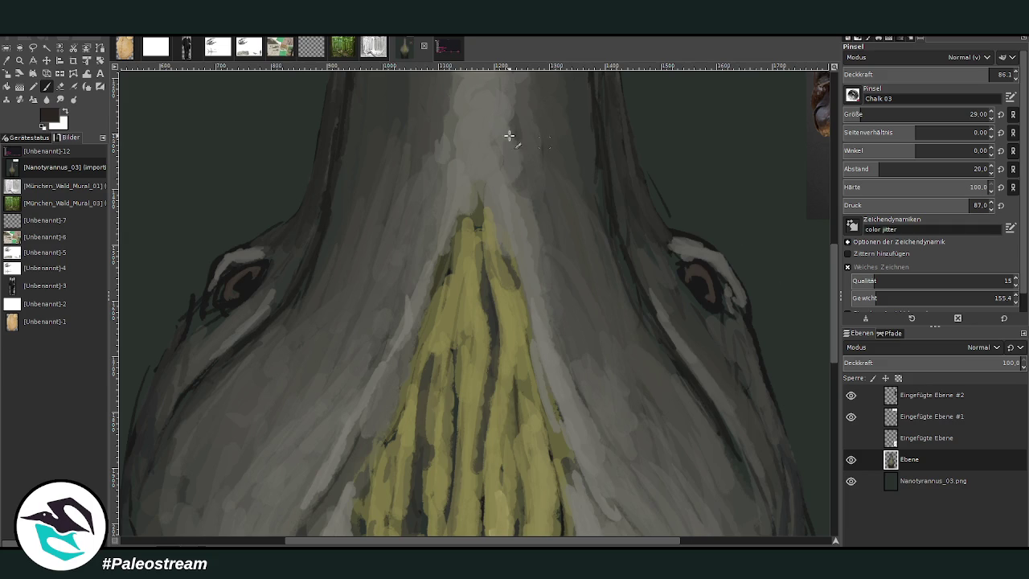
mouse_move(220, 292)
mouse_down()
mouse_move(268, 264)
mouse_move(221, 305)
mouse_up()
ctrl+click(807, 265)
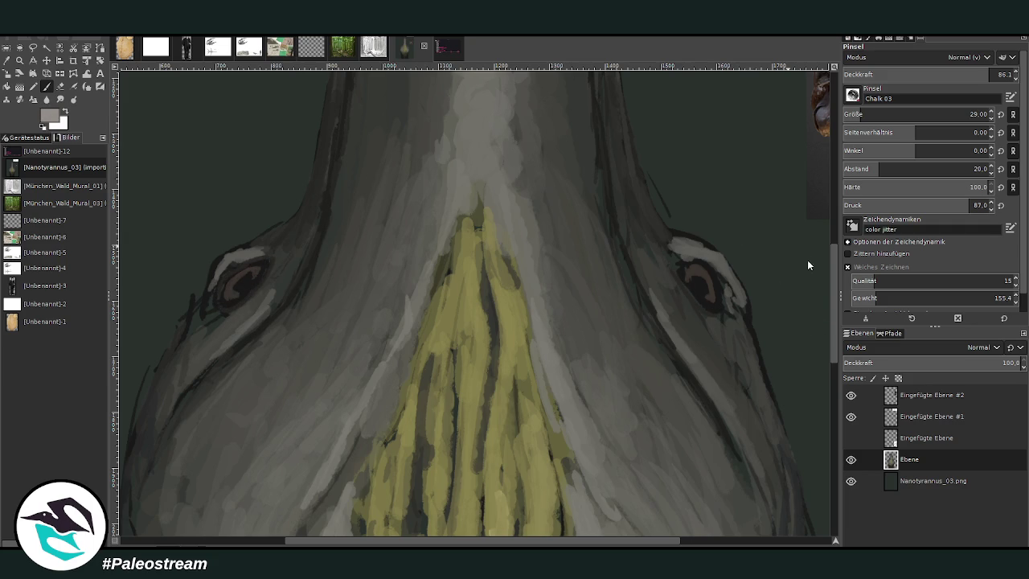
drag(715, 320, 680, 292)
click(916, 77)
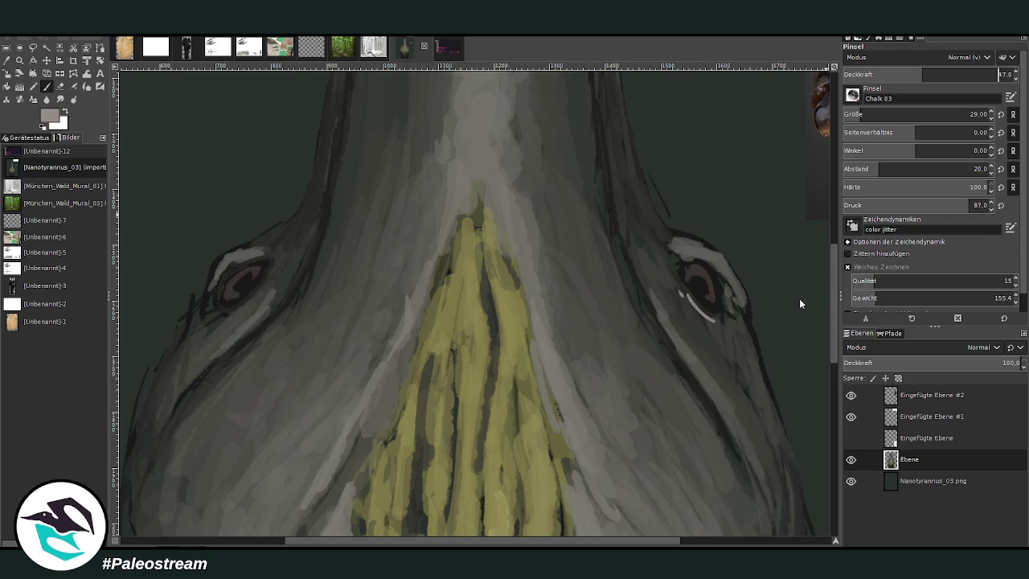
mouse_move(710, 325)
mouse_down()
mouse_move(682, 288)
mouse_move(723, 323)
mouse_move(682, 288)
mouse_up()
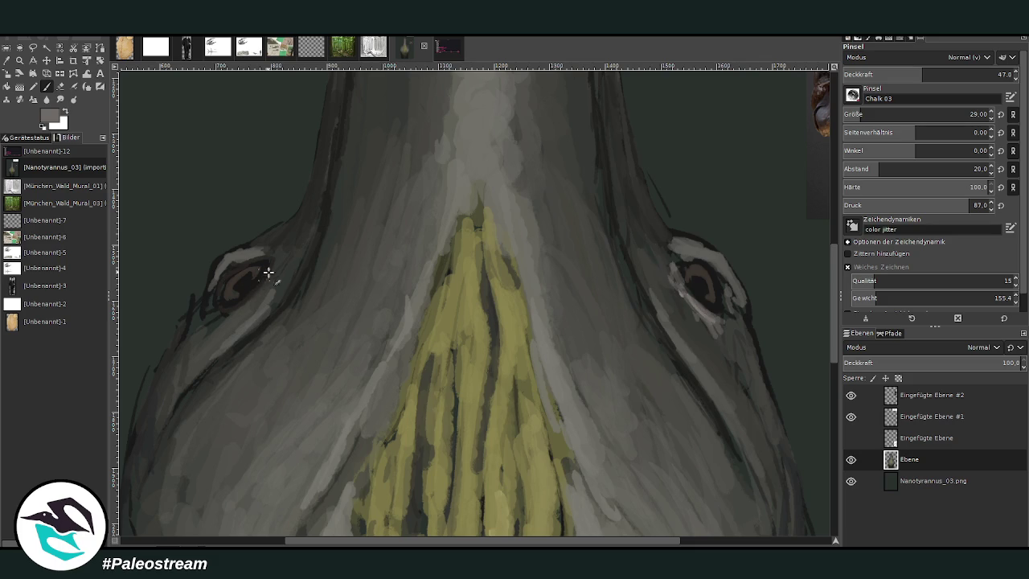
Paint light-grey rims around both eyes
mouse_move(268, 273)
mouse_down()
mouse_move(236, 305)
mouse_move(274, 272)
mouse_move(269, 280)
mouse_up()
mouse_move(291, 235)
mouse_down()
mouse_move(242, 308)
mouse_move(188, 349)
mouse_move(230, 322)
mouse_move(278, 244)
mouse_up()
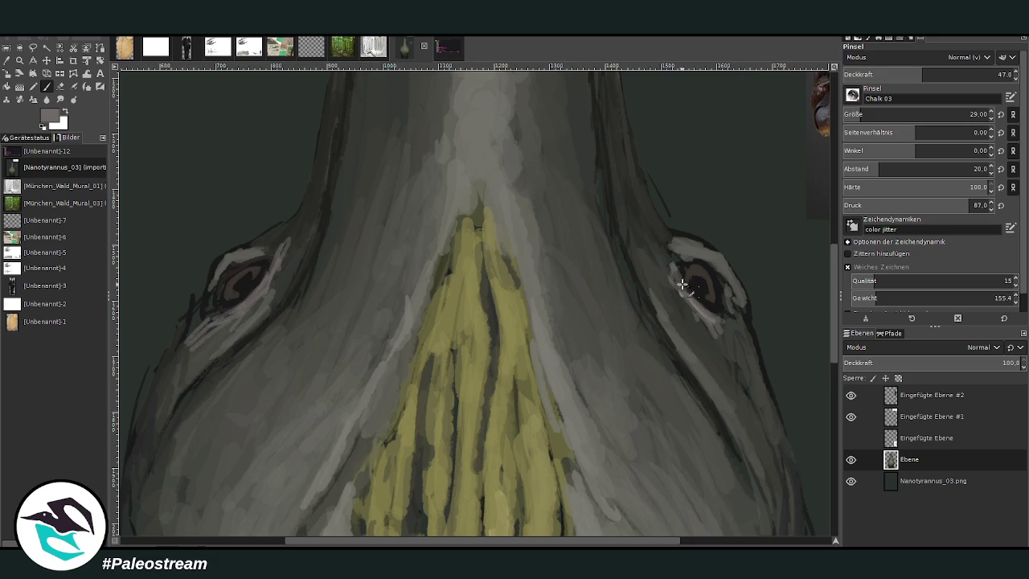
mouse_move(681, 284)
mouse_down()
mouse_move(666, 257)
mouse_move(744, 319)
mouse_move(736, 257)
mouse_move(736, 309)
mouse_up()
drag(718, 271, 739, 303)
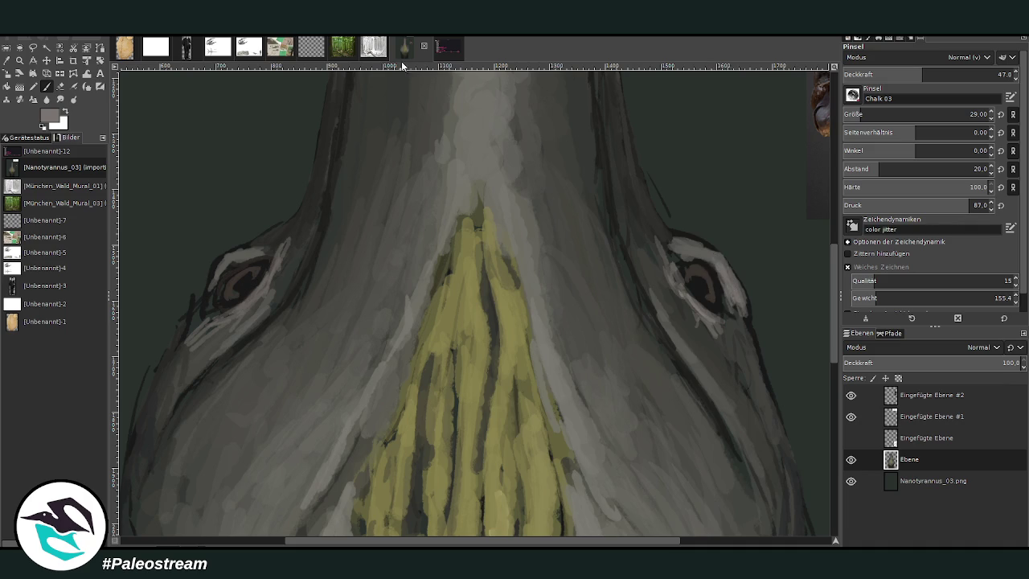
drag(217, 268, 217, 257)
drag(200, 305, 236, 257)
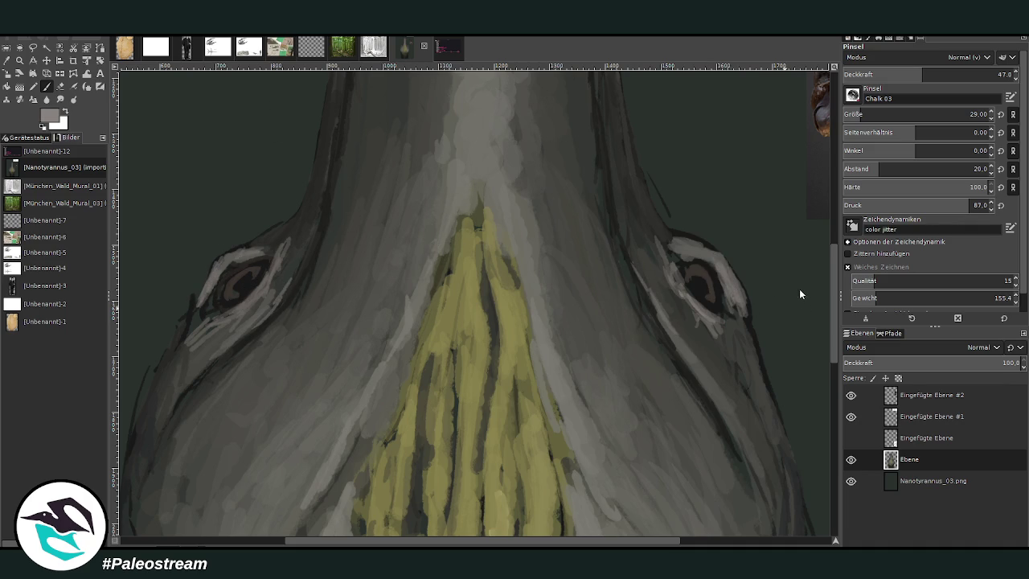
Set the brush to size 54 at 66.9 opacity and dab a light stroke beside the snout
click(868, 113)
click(958, 74)
drag(606, 446, 558, 372)
Dab pale scale dots beside the stripes and on the right grey lobe
mouse_move(375, 379)
mouse_down()
mouse_move(335, 429)
mouse_move(366, 406)
mouse_move(397, 303)
mouse_up()
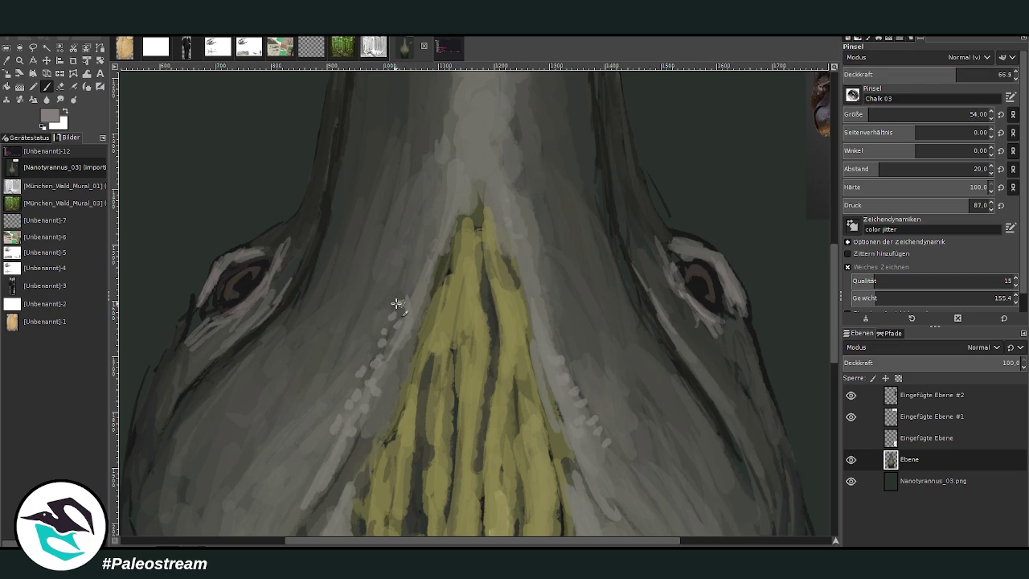
scroll(765, 340, down, 5)
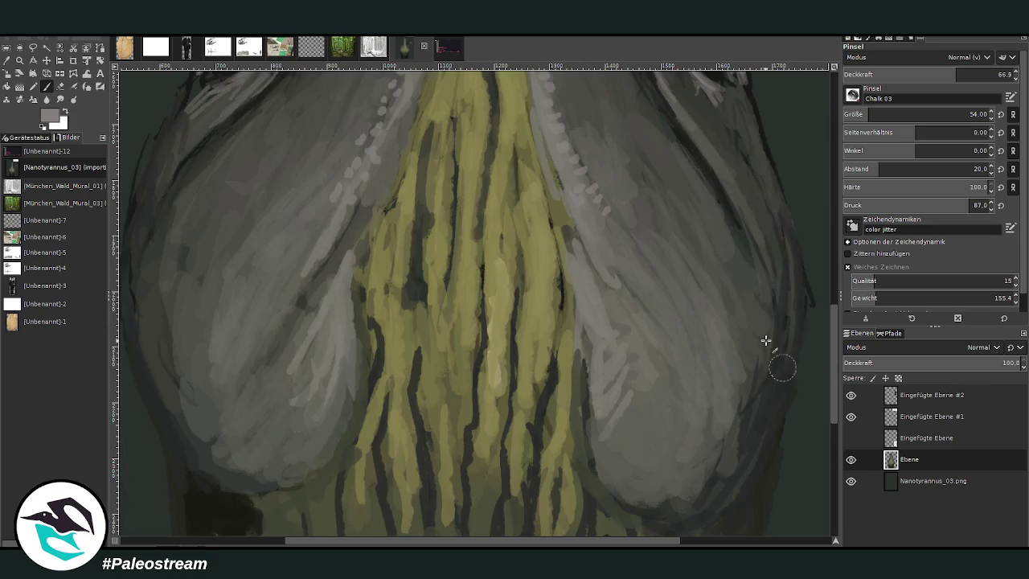
drag(590, 181, 608, 211)
mouse_move(618, 342)
mouse_down()
mouse_move(605, 361)
mouse_move(641, 384)
mouse_move(643, 406)
mouse_up()
At brush size 89 and 53.6 opacity, dot pale scales over the lower right and left lobes
drag(968, 114, 877, 113)
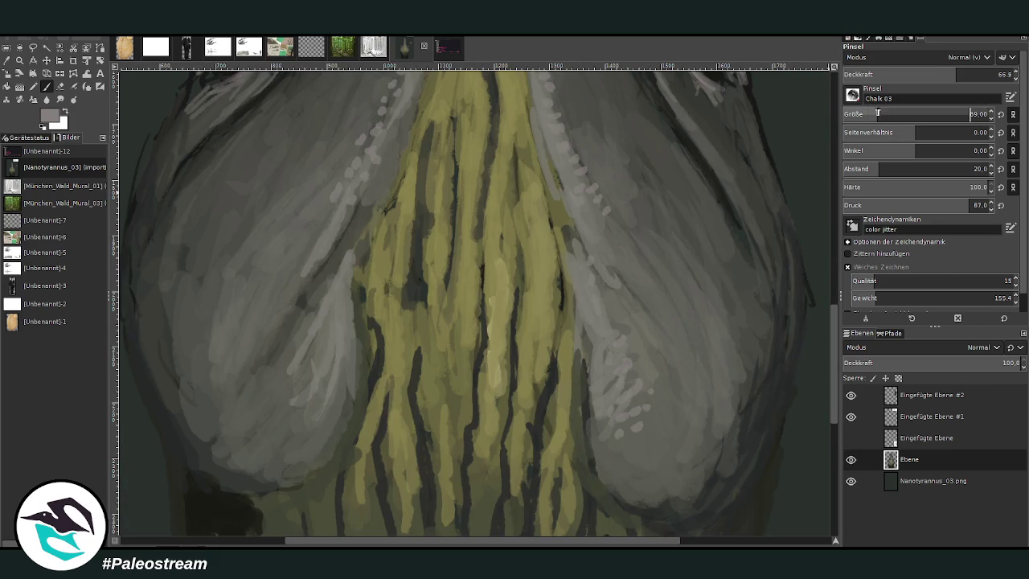
click(932, 72)
mouse_move(647, 397)
mouse_down()
mouse_move(663, 407)
mouse_move(651, 438)
mouse_move(599, 438)
mouse_move(617, 462)
mouse_up()
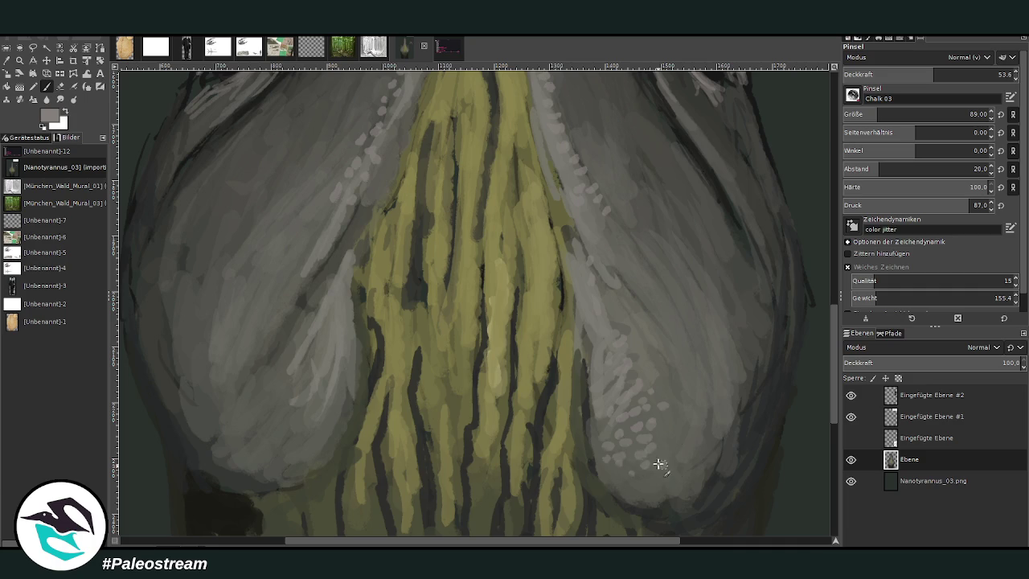
mouse_move(288, 426)
mouse_down()
mouse_move(274, 442)
mouse_move(301, 421)
mouse_move(296, 455)
mouse_move(315, 409)
mouse_move(273, 398)
mouse_move(298, 367)
mouse_up()
mouse_move(264, 320)
mouse_down()
mouse_move(244, 353)
mouse_move(278, 305)
mouse_move(277, 276)
mouse_move(303, 241)
mouse_move(357, 211)
mouse_move(355, 223)
mouse_move(397, 137)
mouse_up()
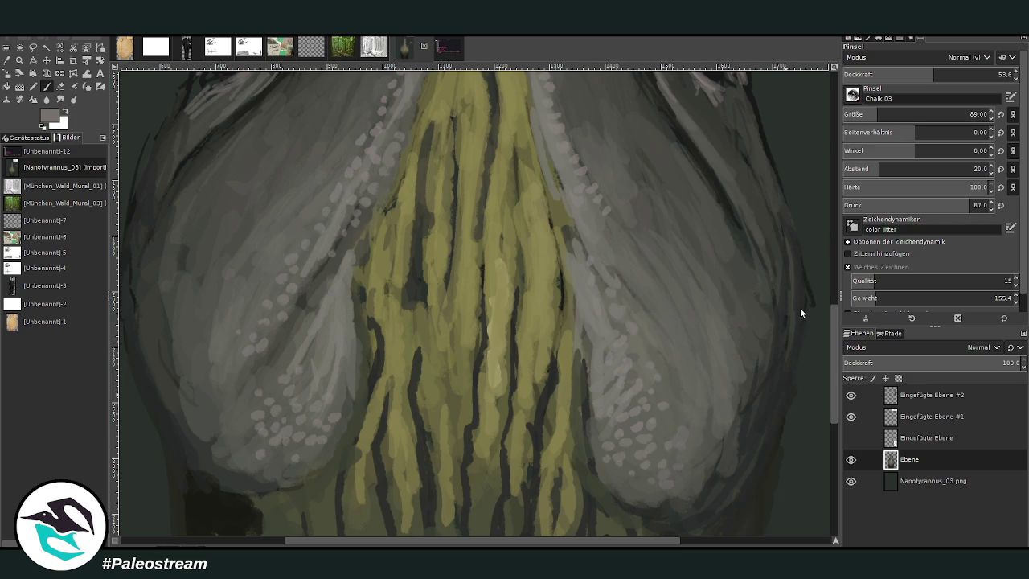
Pick a dark paint colour and shrink the brush to size 45
ctrl+click(783, 362)
drag(875, 114, 866, 114)
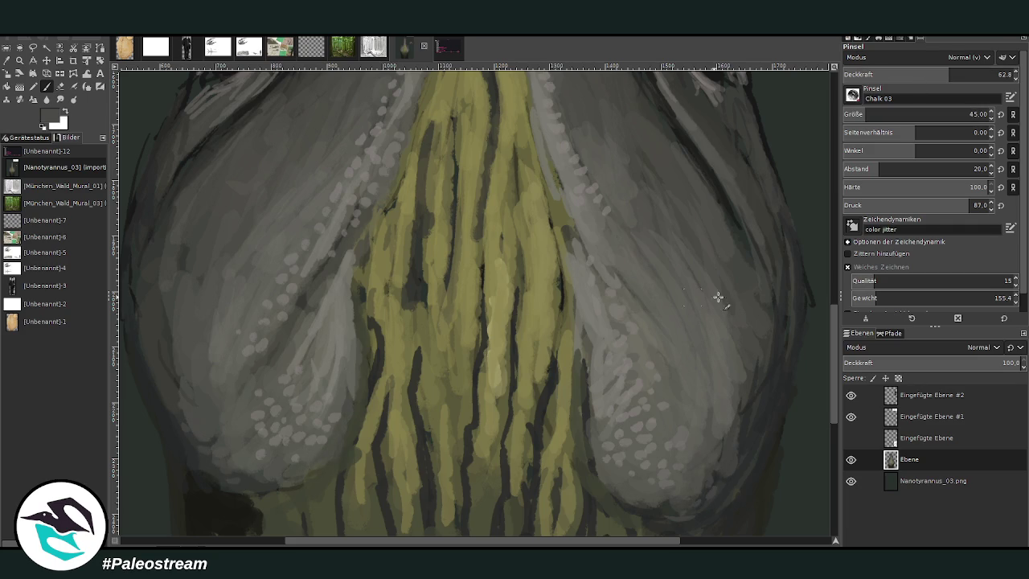
ctrl+click(801, 308)
ctrl+click(801, 325)
scroll(797, 444, down, 5)
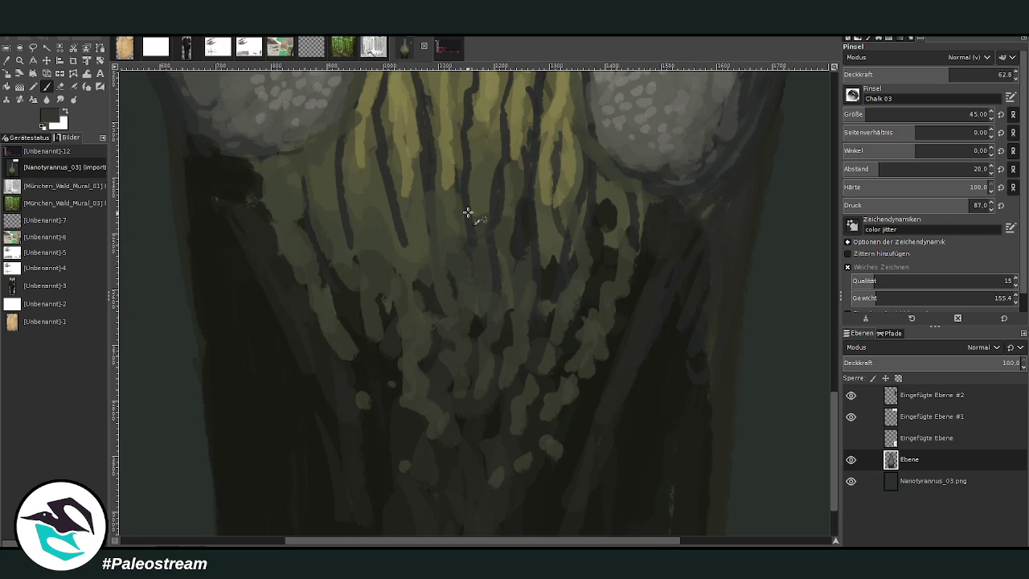
ctrl+click(799, 342)
Set the brush opacity to 37.2
drag(441, 281, 451, 223)
click(993, 74)
text(37.2)
key(Return)
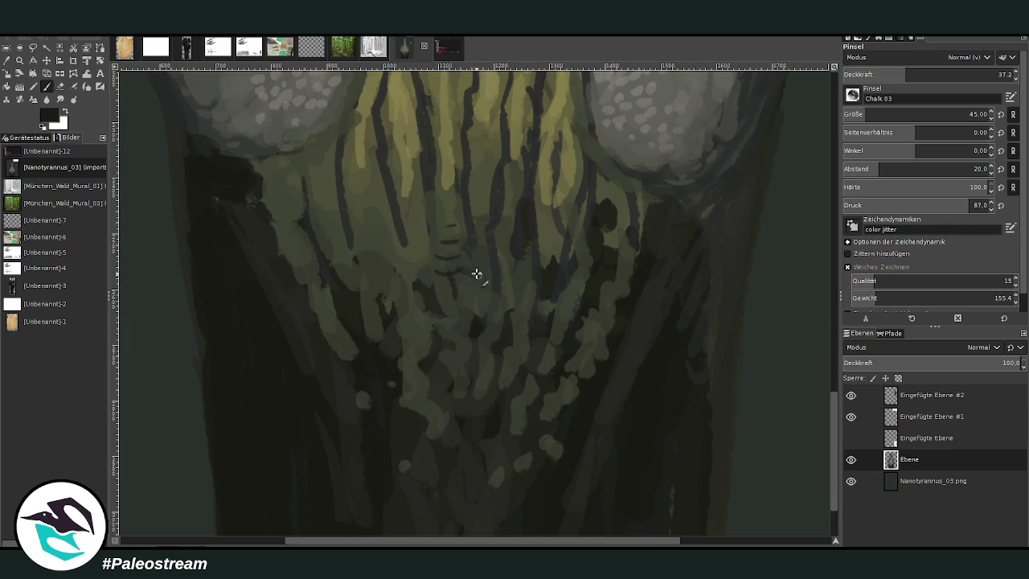
Paint faint dark horizontal bands across the upper and lower throat
drag(475, 276, 555, 271)
drag(459, 230, 537, 241)
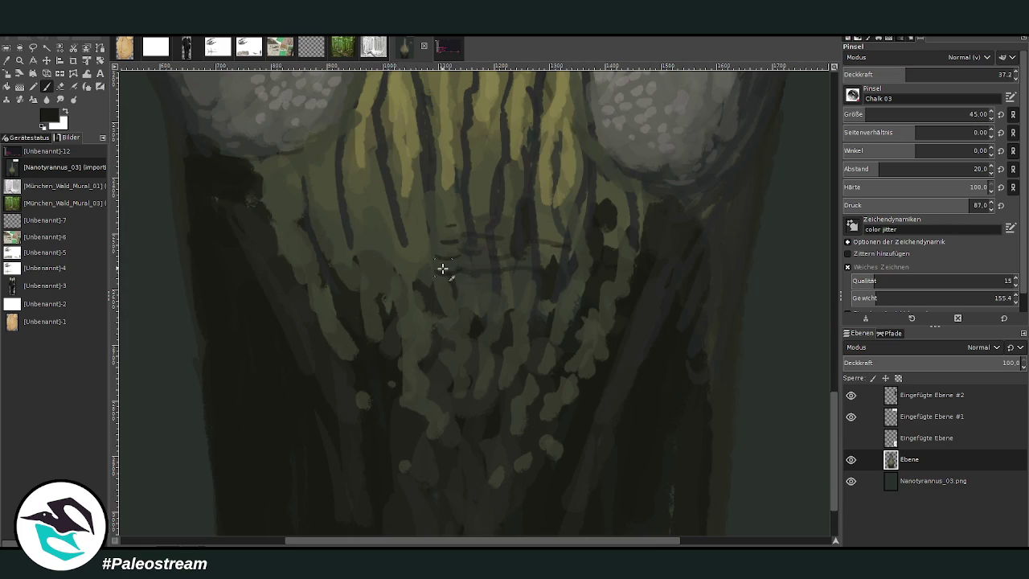
drag(443, 270, 371, 273)
drag(434, 248, 373, 253)
mouse_move(422, 294)
mouse_down()
mouse_move(586, 306)
mouse_move(450, 307)
mouse_up()
mouse_move(511, 351)
mouse_down()
mouse_move(485, 342)
mouse_move(540, 411)
mouse_move(489, 443)
mouse_move(522, 453)
mouse_up()
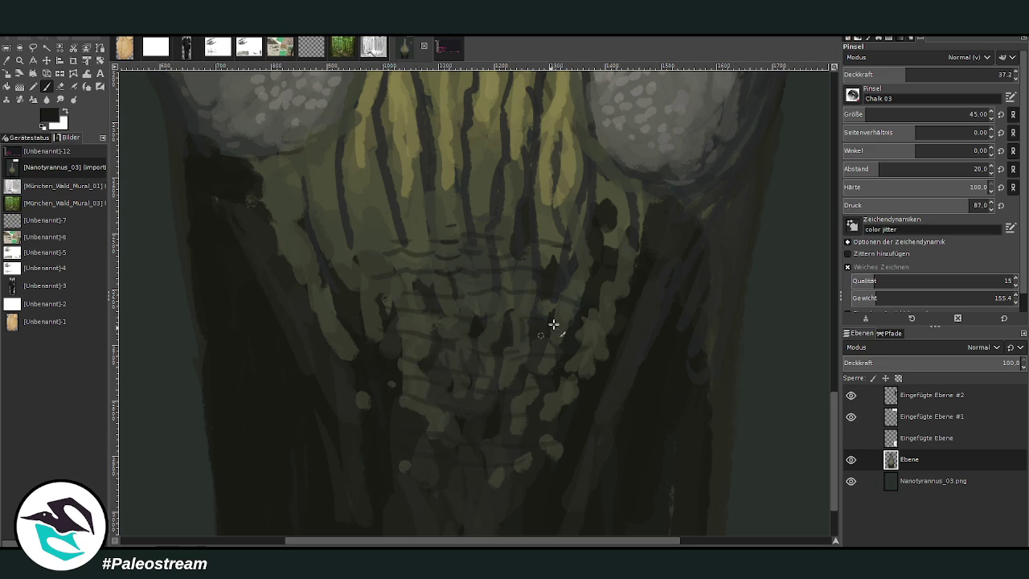
mouse_move(554, 323)
mouse_down()
mouse_move(379, 303)
mouse_move(388, 230)
mouse_move(349, 195)
mouse_move(445, 206)
mouse_move(478, 192)
mouse_move(493, 223)
mouse_move(560, 227)
mouse_up()
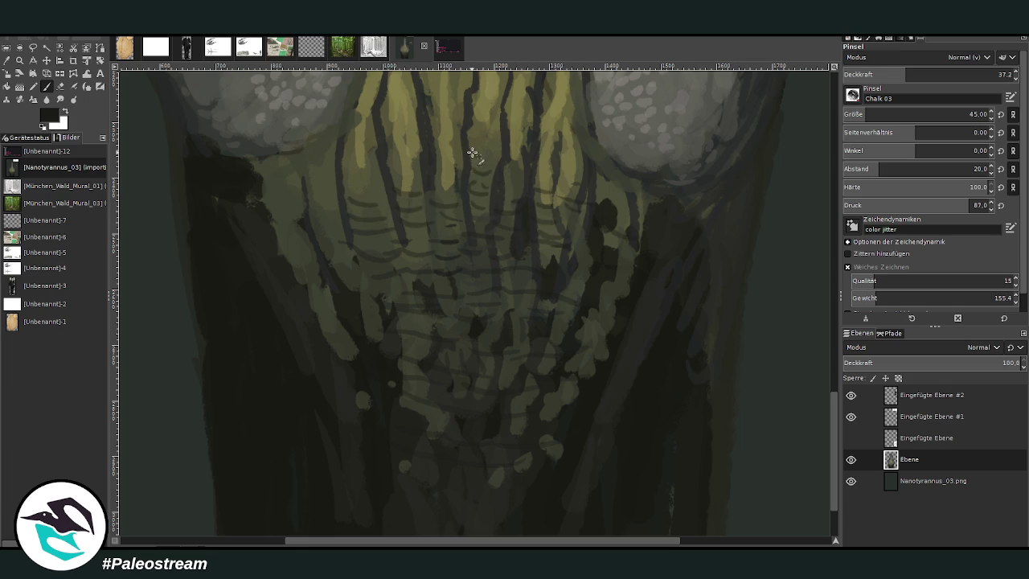
Draw thin dark lines between the yellow snout stripes
drag(376, 234, 363, 132)
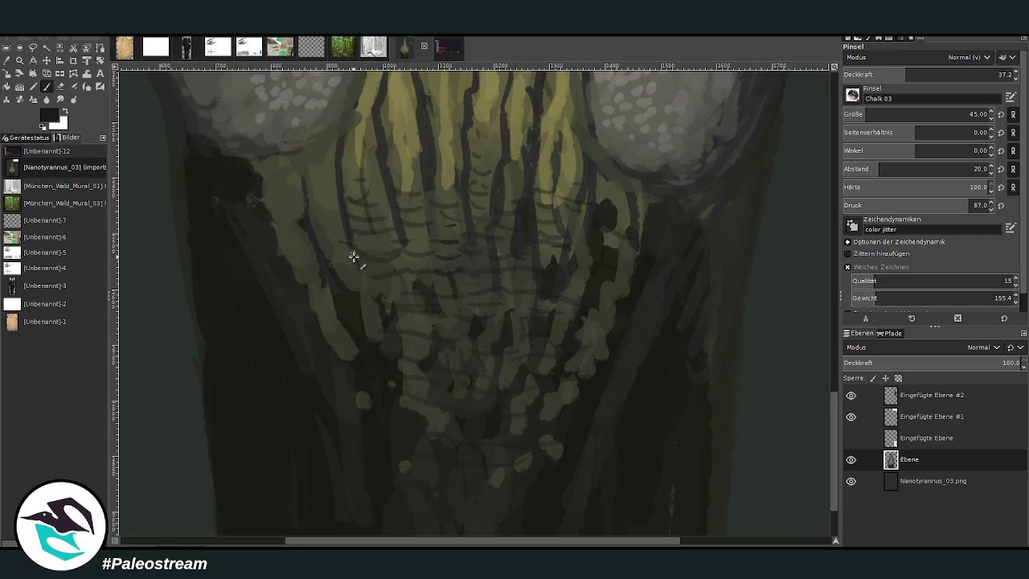
drag(354, 256, 326, 160)
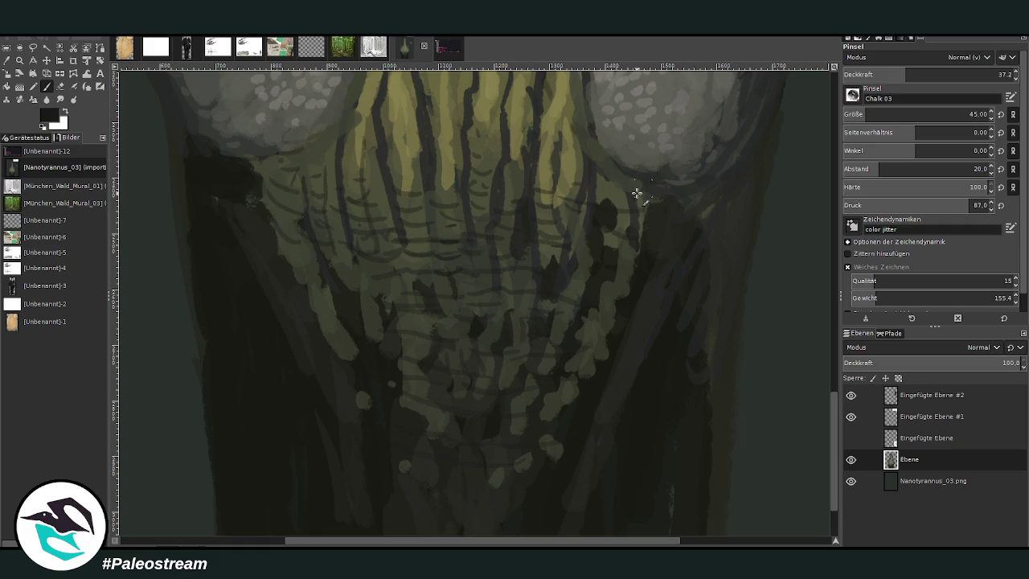
scroll(530, 149, down, 5)
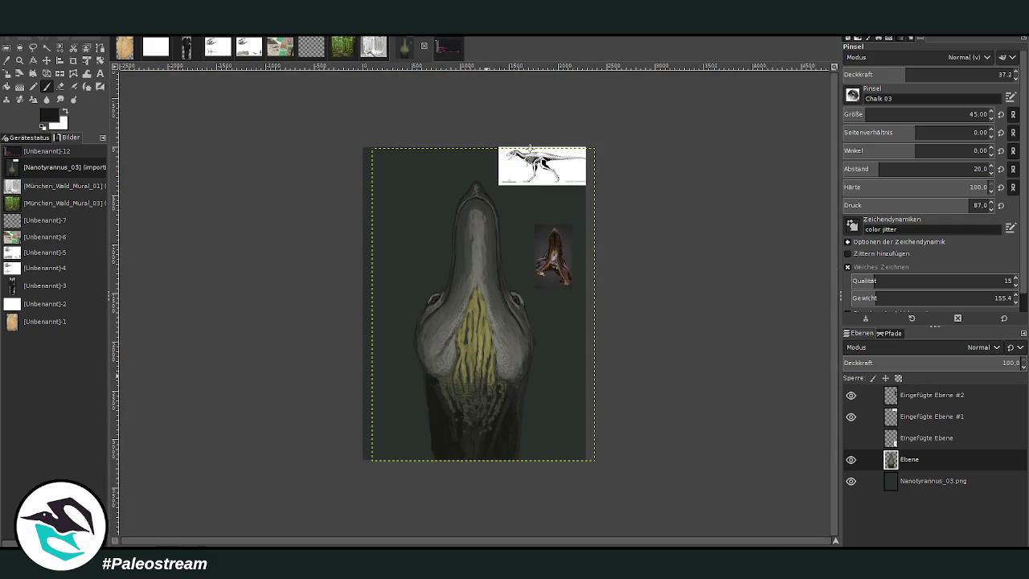
Zoom in on the head and snout with the Paintbrush ready
click(19, 60)
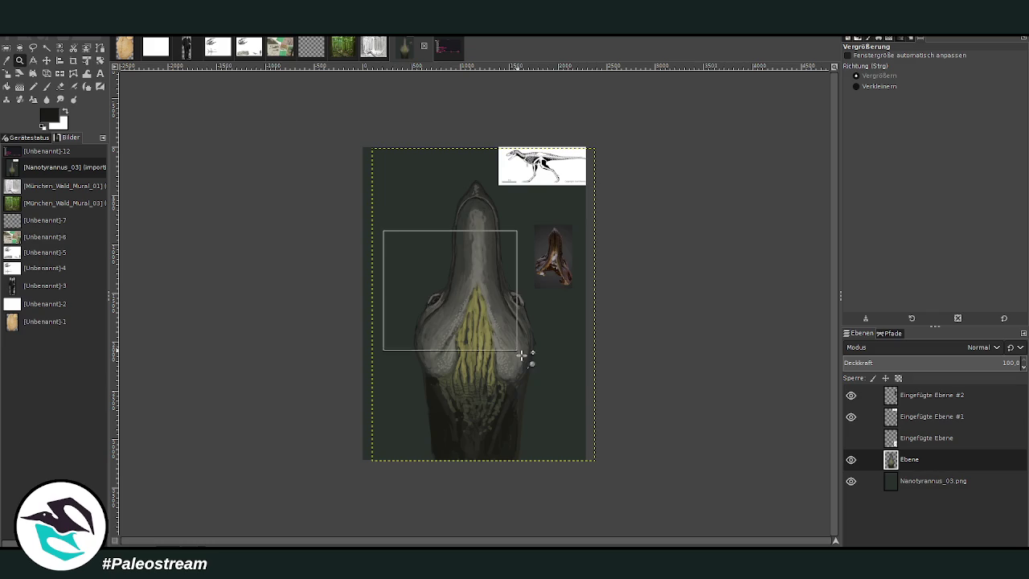
drag(382, 230, 580, 416)
drag(270, 167, 667, 460)
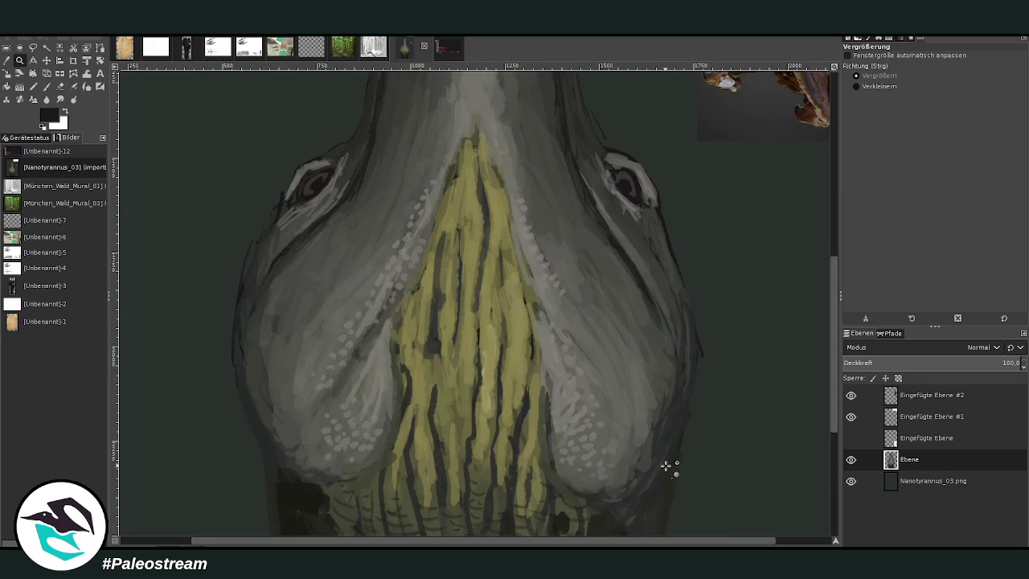
click(47, 87)
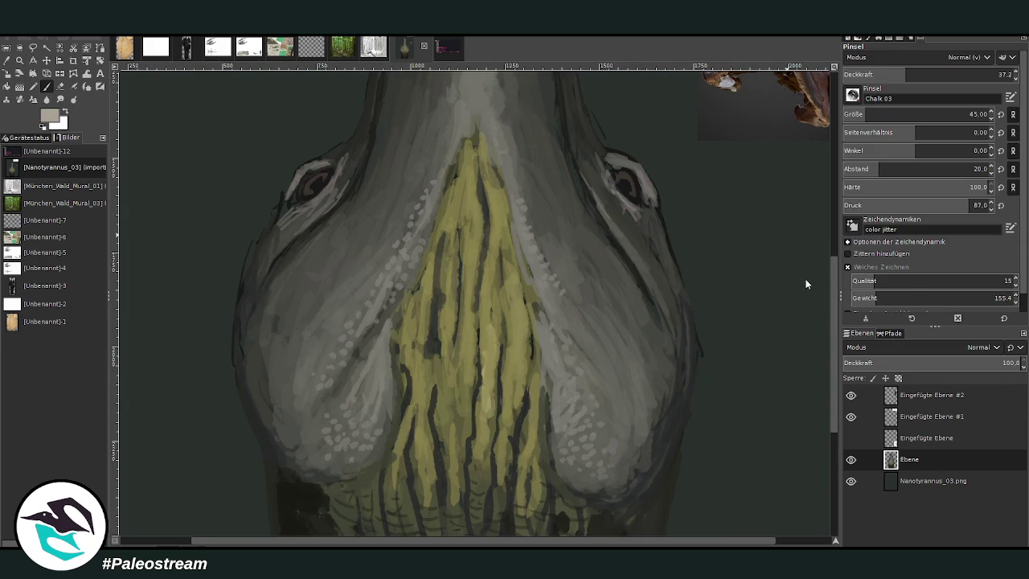
click(46, 87)
scroll(924, 114, up, 7)
scroll(826, 295, down, 2)
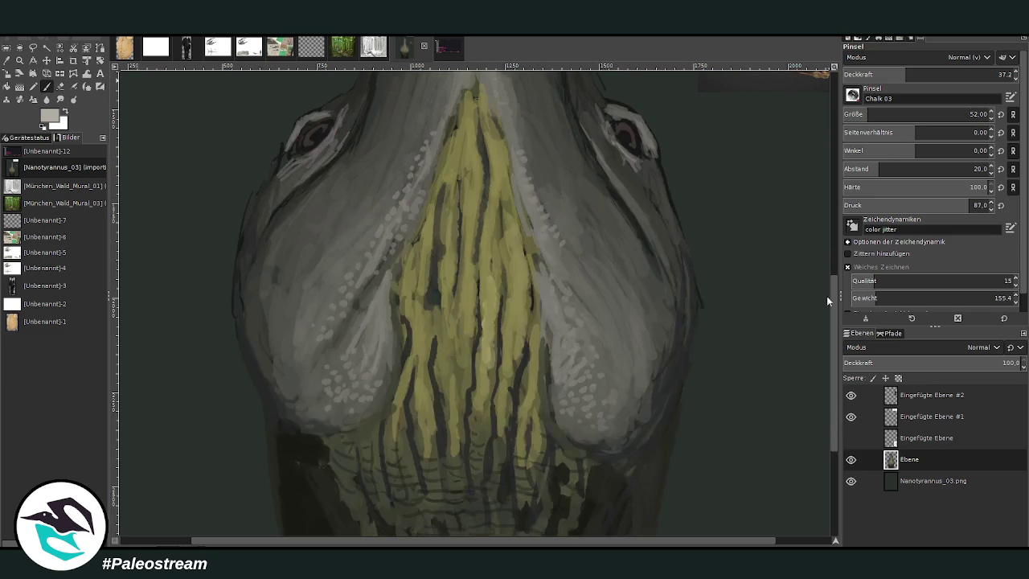
Hatch light strokes at both jaw corners and paint white whiskers along the left cheek
mouse_move(632, 436)
mouse_down()
mouse_move(638, 445)
mouse_move(618, 437)
mouse_move(603, 468)
mouse_move(649, 454)
mouse_up()
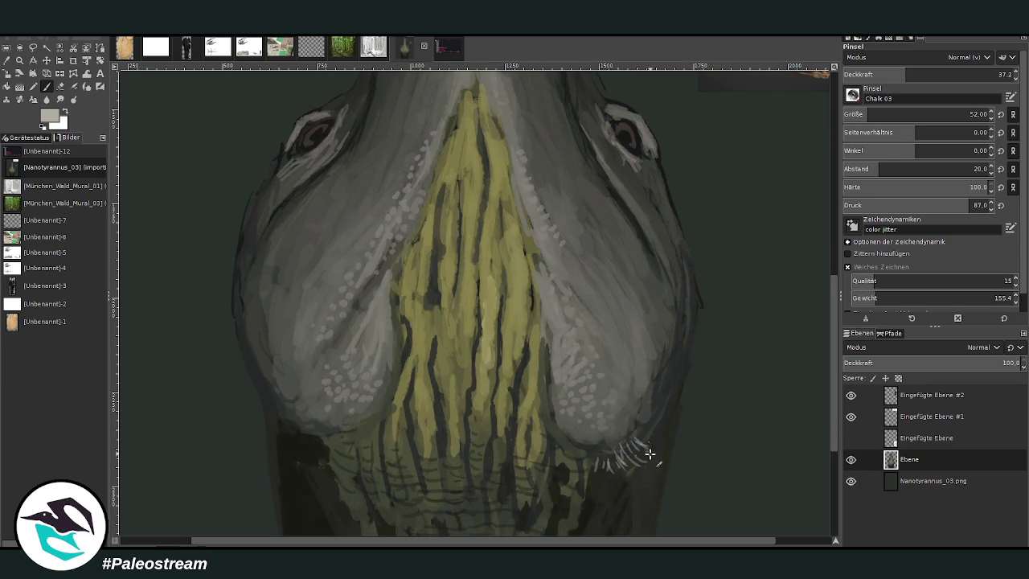
mouse_move(332, 452)
mouse_down()
mouse_move(317, 435)
mouse_move(362, 447)
mouse_move(353, 426)
mouse_move(342, 434)
mouse_up()
mouse_move(543, 438)
mouse_down()
mouse_move(574, 474)
mouse_move(589, 466)
mouse_move(554, 458)
mouse_move(550, 435)
mouse_move(602, 465)
mouse_move(545, 430)
mouse_move(623, 462)
mouse_up()
drag(578, 434, 590, 457)
mouse_move(371, 422)
mouse_down()
mouse_move(336, 431)
mouse_move(341, 438)
mouse_move(395, 413)
mouse_up()
drag(368, 414, 325, 421)
drag(383, 433, 376, 402)
Pick a darker colour and extend pale bluish whiskers across the right cluster
ctrl+click(802, 285)
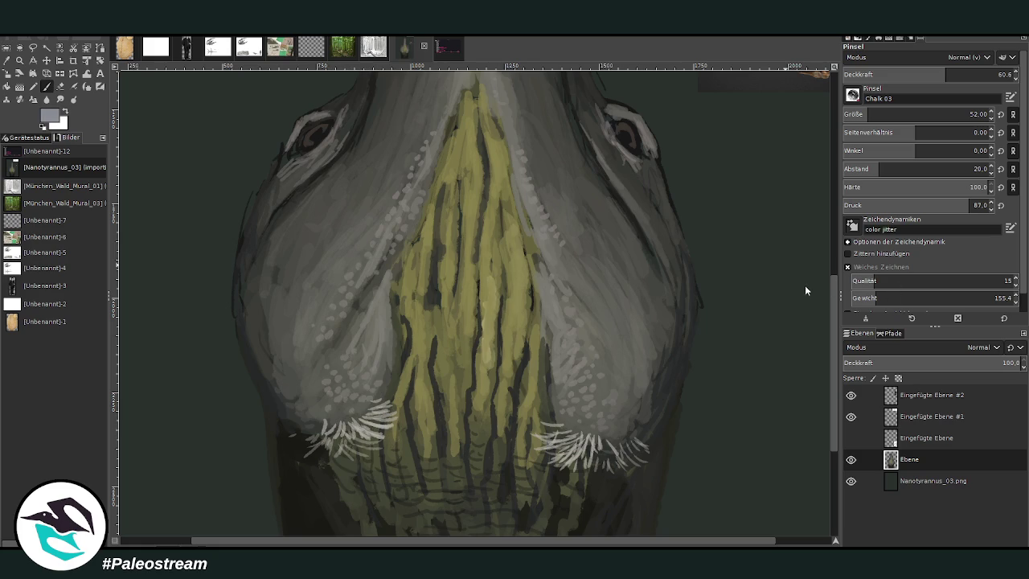
mouse_move(646, 438)
mouse_down()
mouse_move(638, 429)
mouse_move(662, 427)
mouse_move(689, 388)
mouse_up()
ctrl+click(806, 304)
mouse_move(658, 428)
mouse_down()
mouse_move(636, 460)
mouse_move(598, 468)
mouse_up()
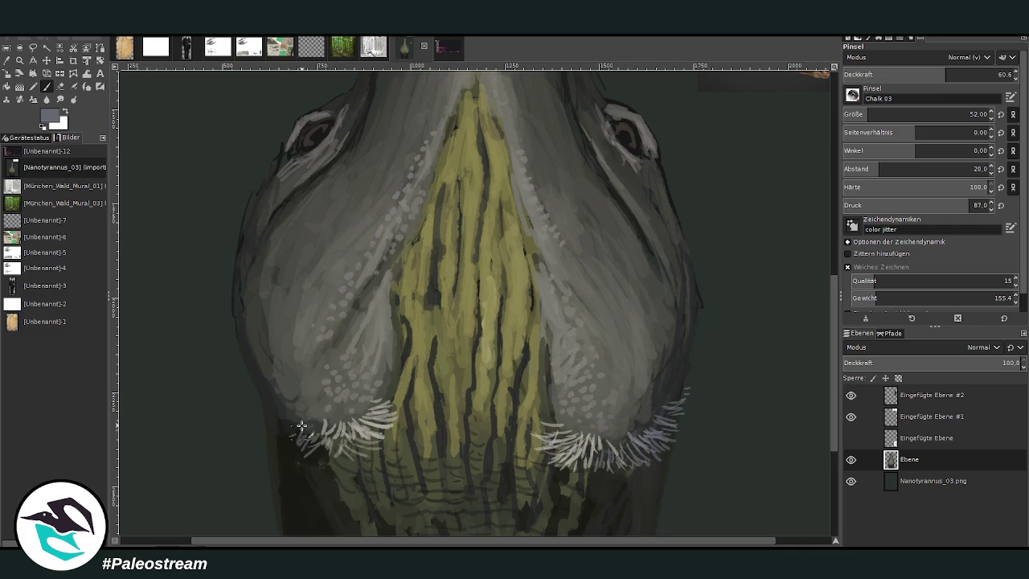
Add light whisker strokes along the upper and lower edges of the left cluster
mouse_move(307, 439)
mouse_down()
mouse_move(291, 423)
mouse_move(277, 427)
mouse_move(279, 411)
mouse_move(262, 408)
mouse_move(251, 388)
mouse_up()
mouse_move(278, 419)
mouse_down()
mouse_move(246, 389)
mouse_move(256, 378)
mouse_move(241, 363)
mouse_up()
drag(265, 413, 249, 400)
drag(267, 408, 254, 392)
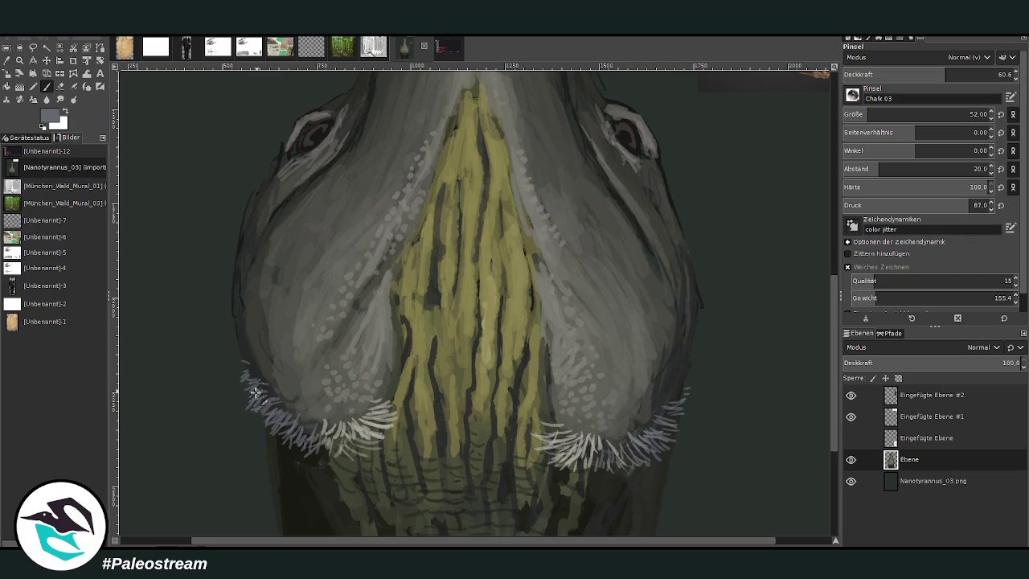
drag(294, 440, 285, 426)
Add more whiskers along the upper edges of the right and left clusters
drag(668, 439, 694, 367)
drag(675, 403, 693, 370)
drag(661, 419, 683, 397)
drag(254, 387, 232, 357)
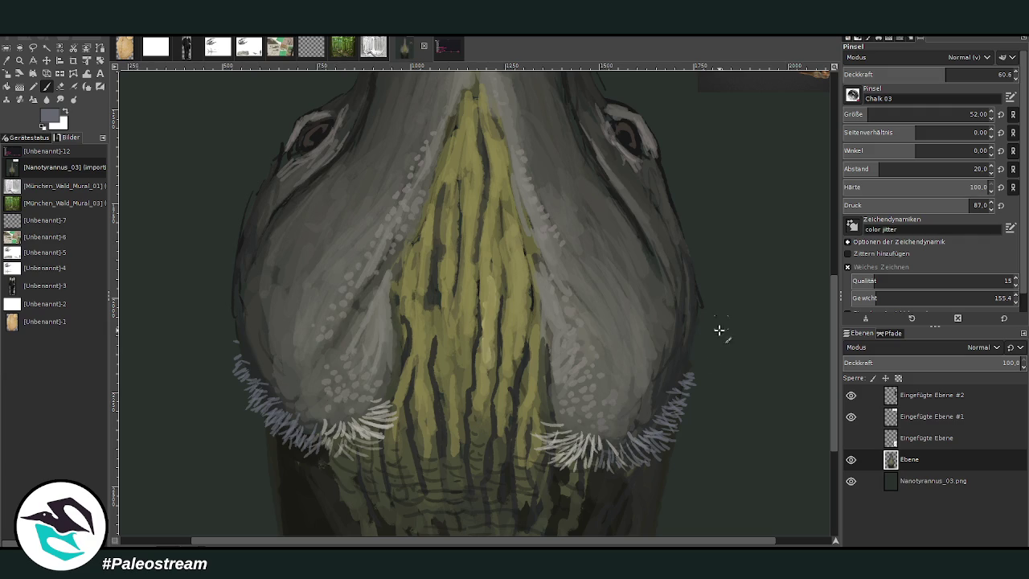
scroll(836, 384, up, 5)
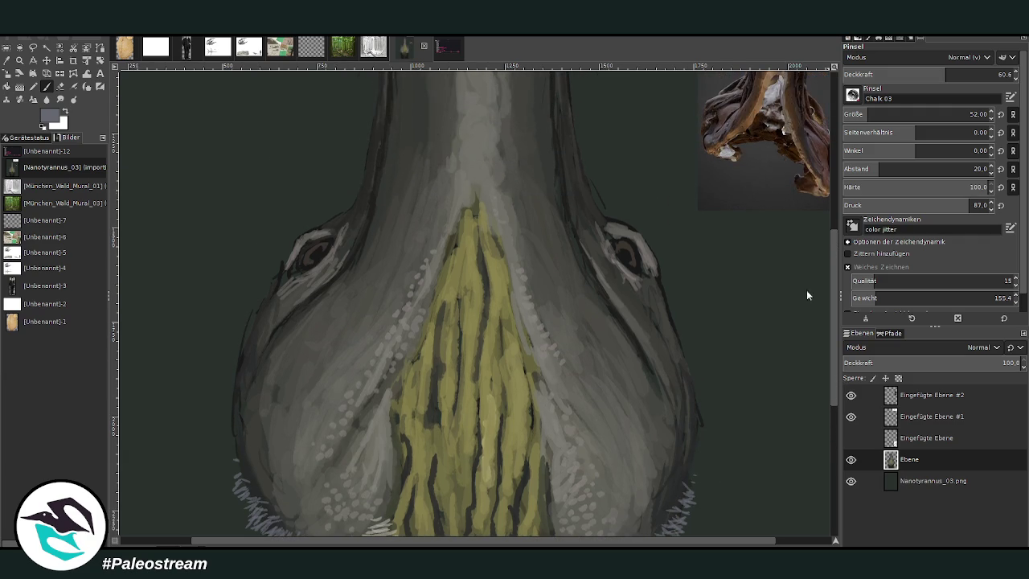
At brush size 21 and 74.4 opacity, paint pale lashes and white glints around both eyes
mouse_move(304, 240)
mouse_down()
mouse_move(271, 260)
mouse_move(300, 236)
mouse_up()
click(884, 114)
click(969, 74)
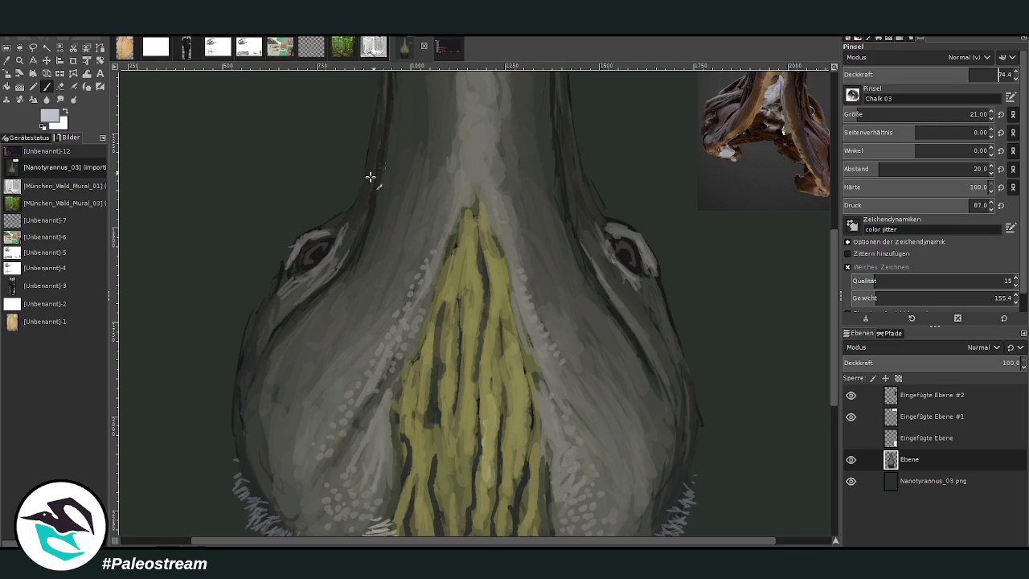
mouse_move(309, 233)
mouse_down()
mouse_move(320, 249)
mouse_move(298, 231)
mouse_move(291, 267)
mouse_up()
drag(626, 236, 655, 254)
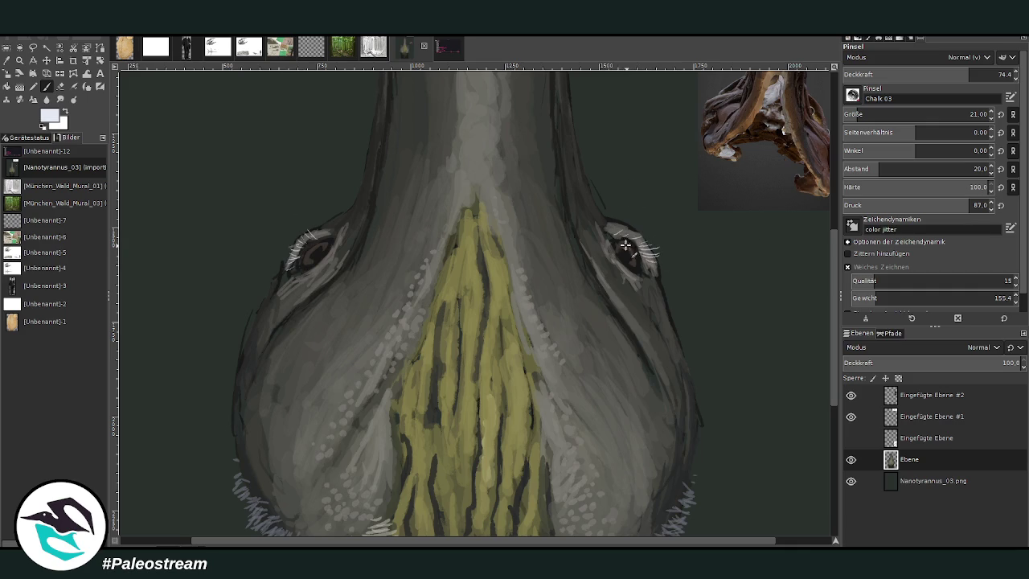
mouse_move(325, 254)
mouse_down()
mouse_move(316, 245)
mouse_move(306, 257)
mouse_up()
drag(623, 245, 606, 248)
key(shift+ctrl+j)
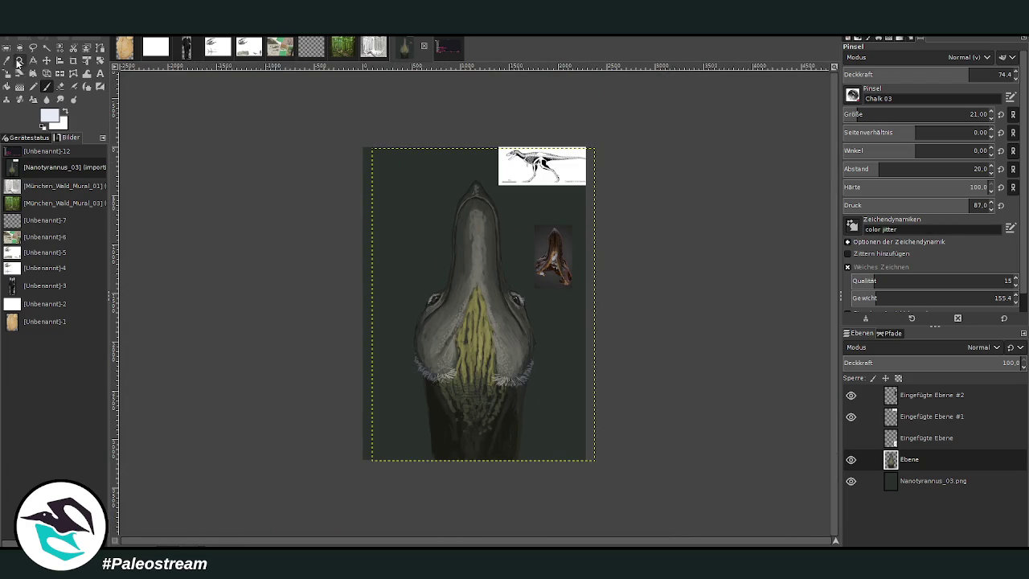
Zoom in on the head and sample the olive green from the snout
click(19, 60)
drag(402, 242, 567, 415)
drag(275, 144, 652, 472)
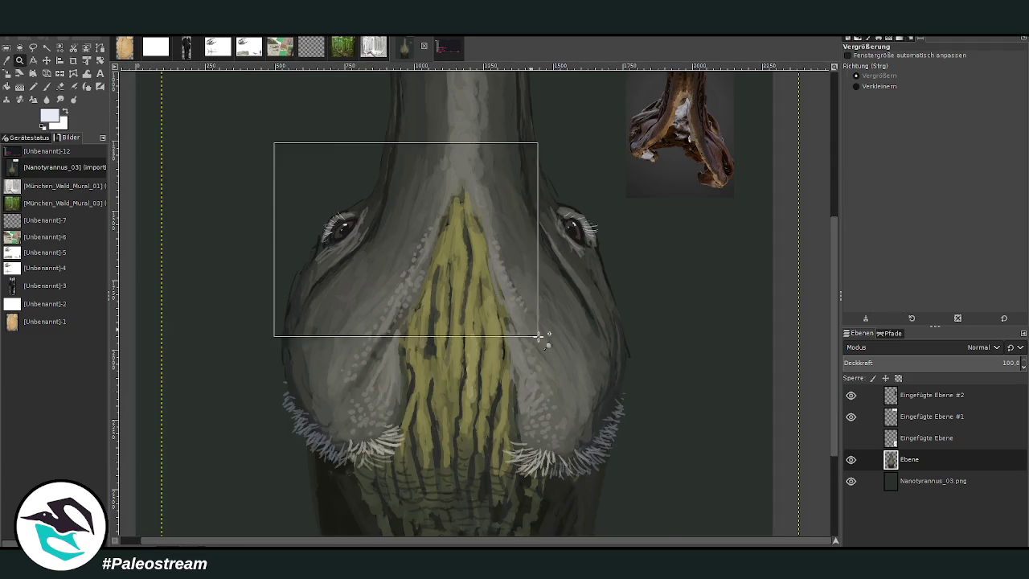
key(o)
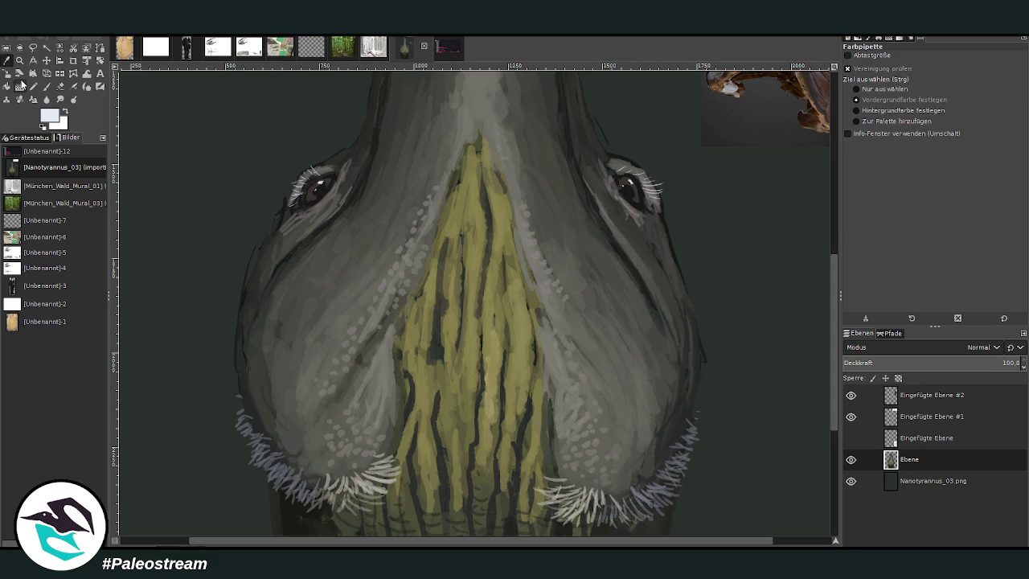
click(492, 311)
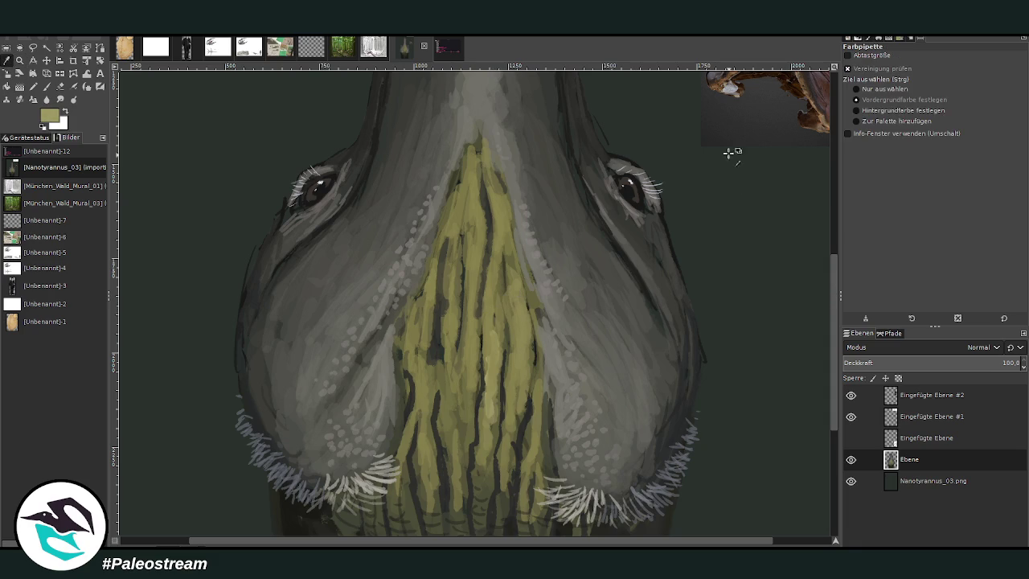
Switch to the Paintbrush with the Charcoal 01 brush at size 50
click(46, 87)
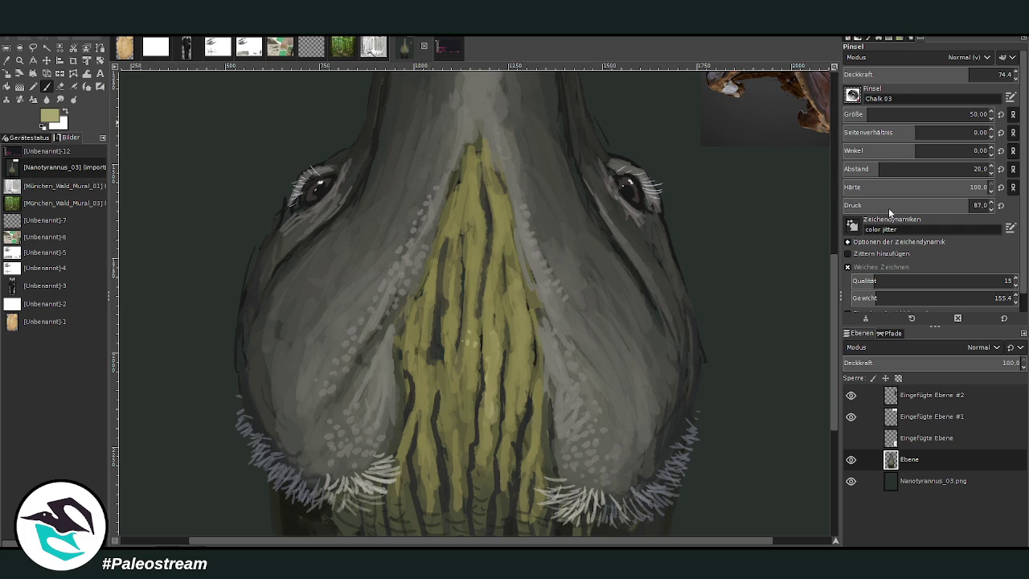
key(period)
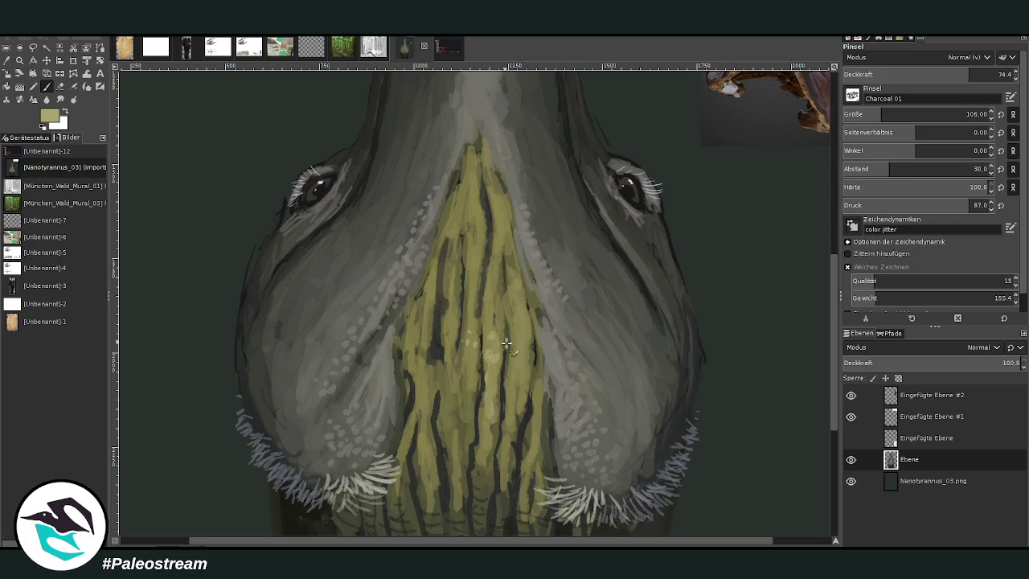
key(bracketleft)
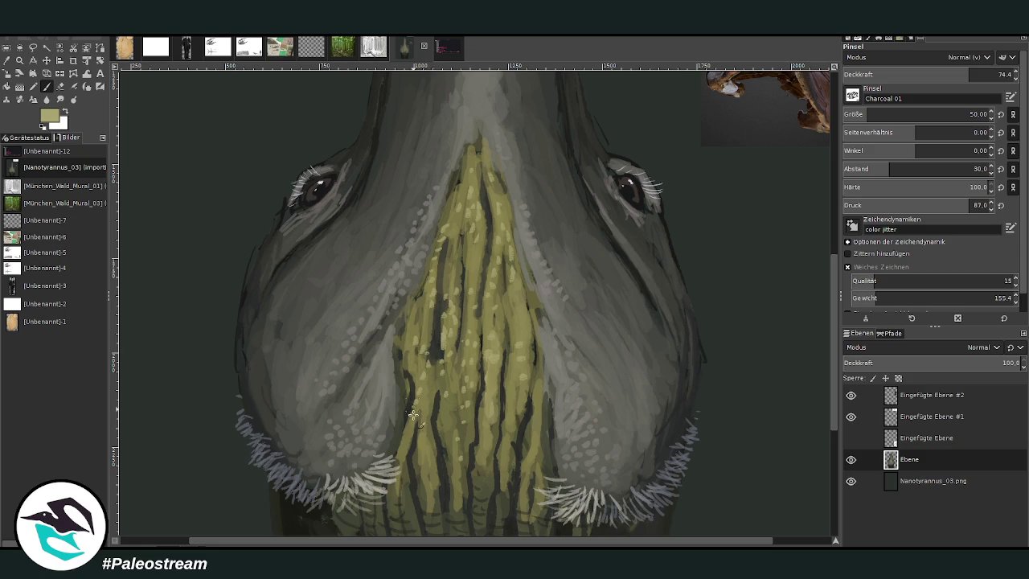
scroll(414, 474, down, 1)
Zoom onto the snout and eyes, sample the dark skin grey, and set brush opacity to 50.2
scroll(412, 474, down, 3)
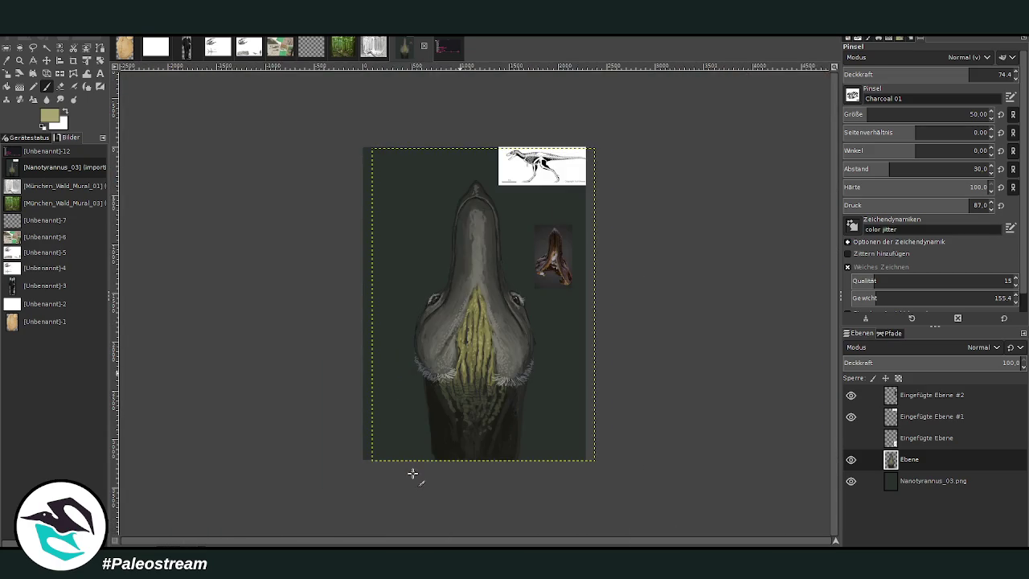
key(z)
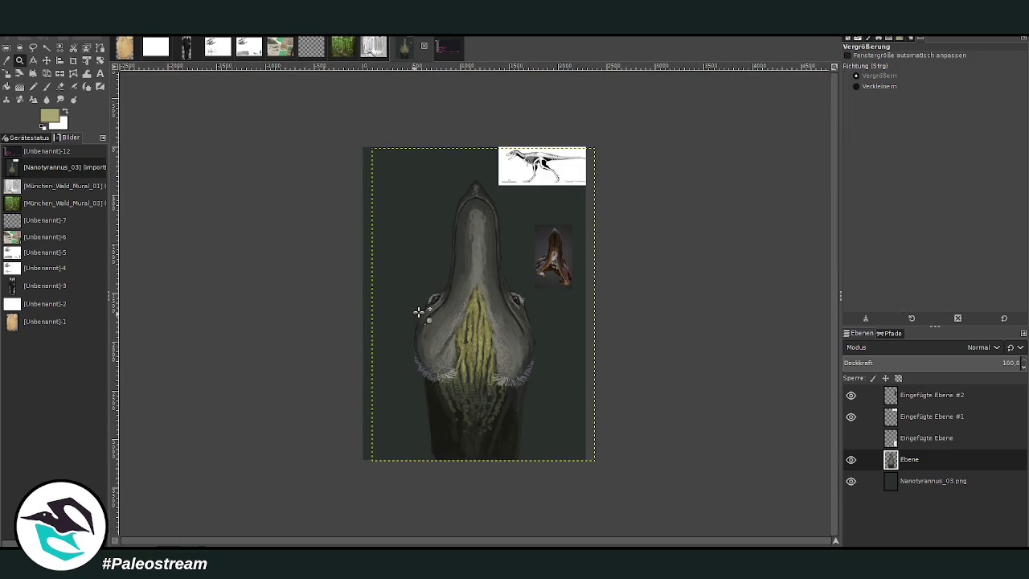
drag(410, 248, 555, 344)
drag(232, 130, 665, 450)
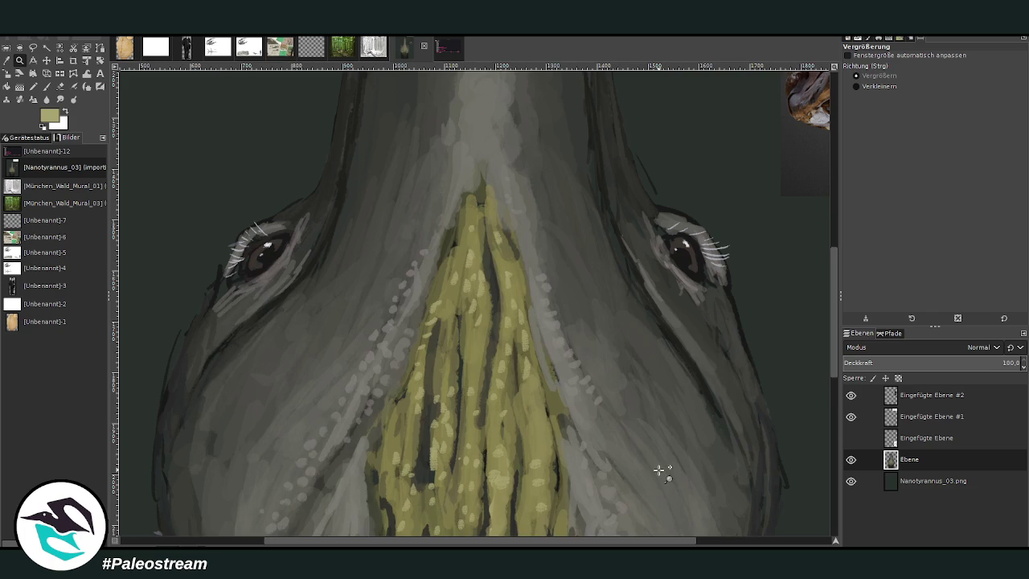
key(shift+e)
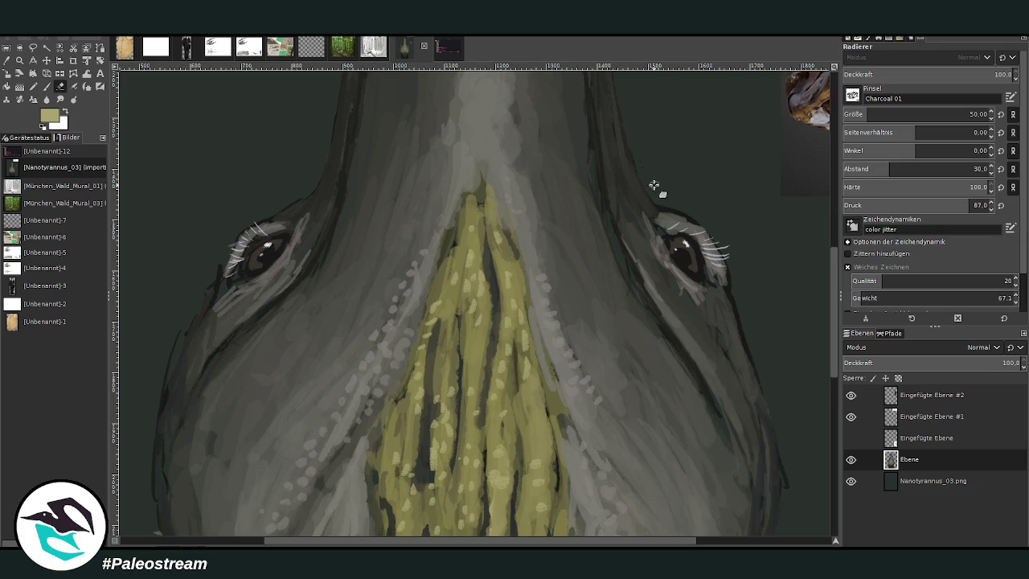
click(46, 86)
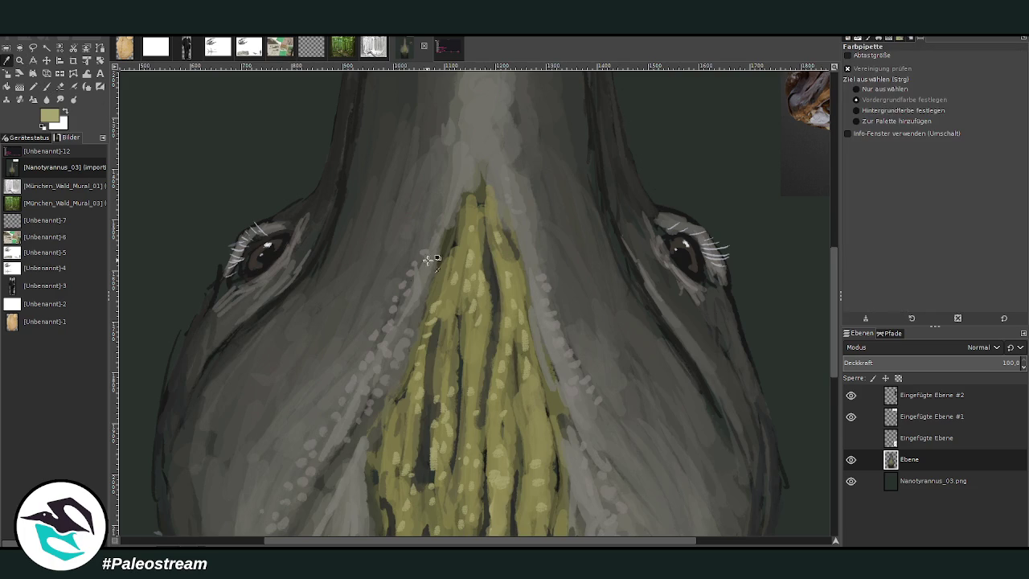
click(381, 289)
click(45, 87)
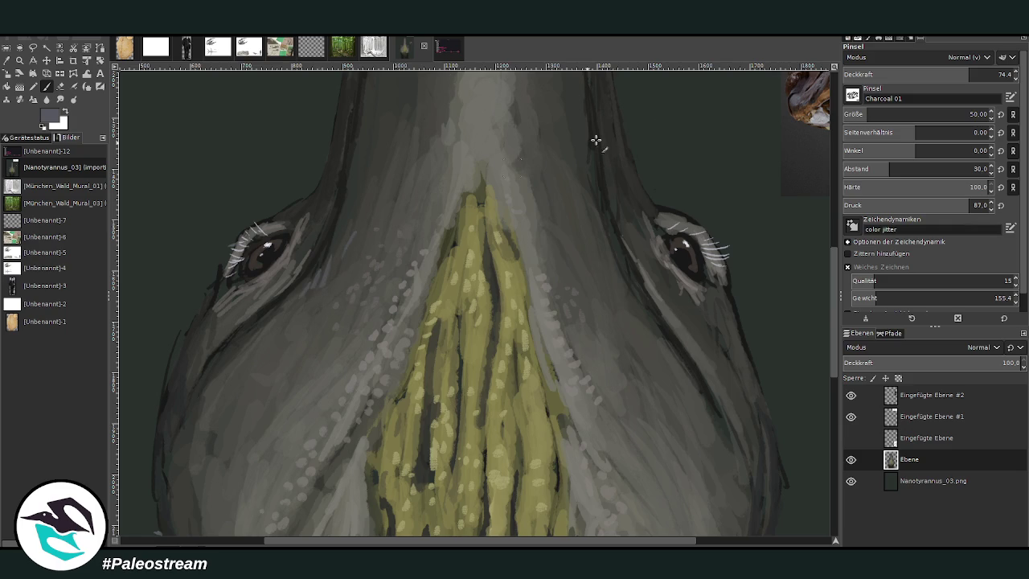
click(929, 74)
ctrl+click(646, 157)
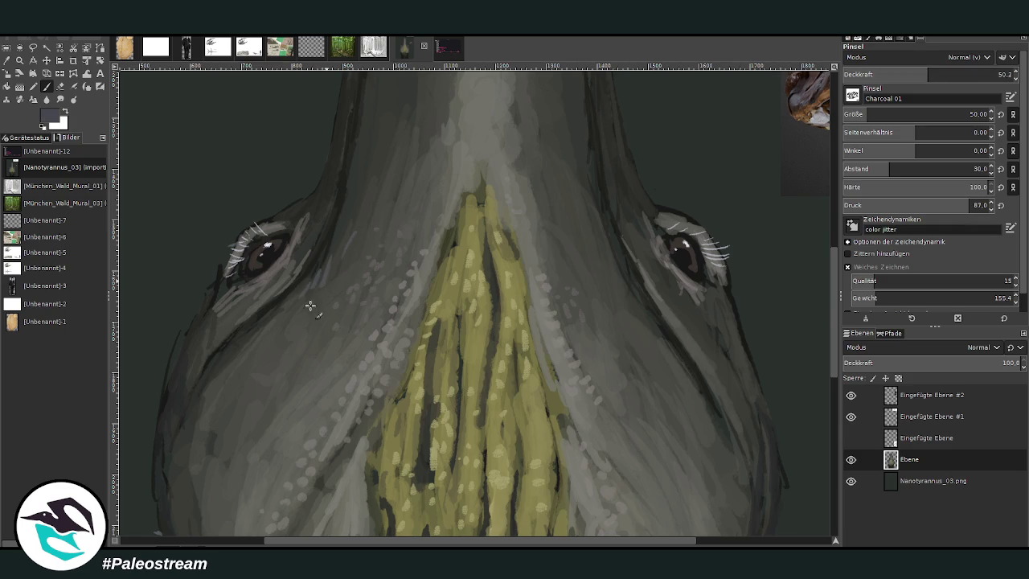
Paint faint bluish-grey strokes beside the left eye and along the neck edges
drag(318, 278, 326, 254)
drag(635, 298, 609, 253)
drag(655, 333, 608, 252)
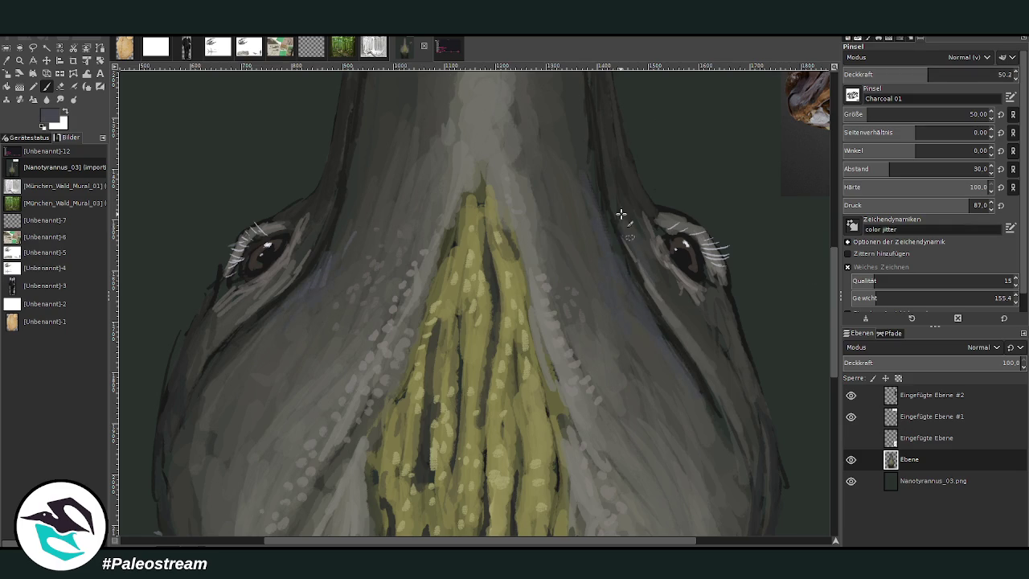
drag(619, 213, 613, 184)
drag(361, 199, 371, 152)
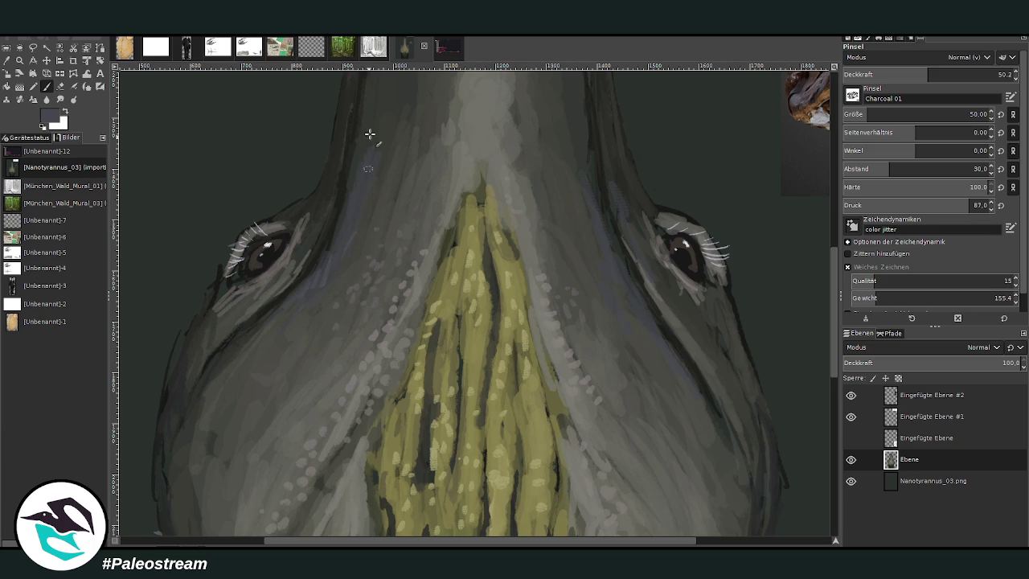
drag(632, 223, 608, 162)
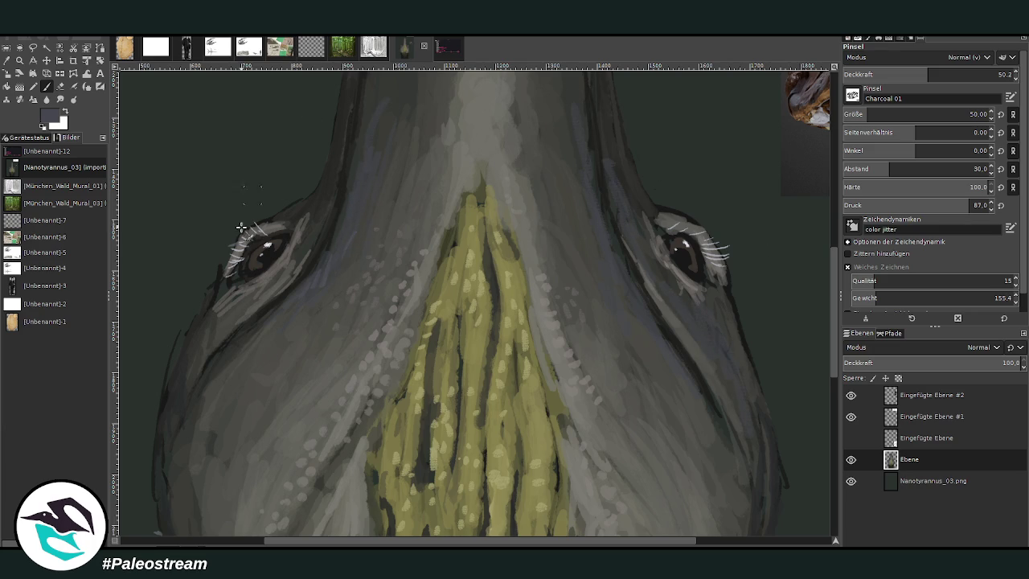
key(shift+e)
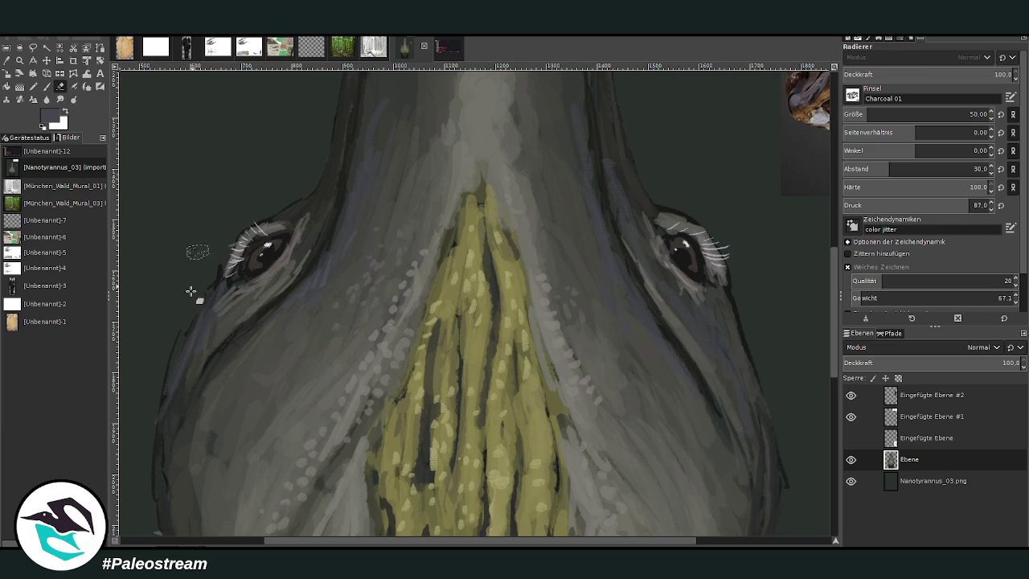
scroll(141, 438, down, 2)
scroll(140, 438, down, 3)
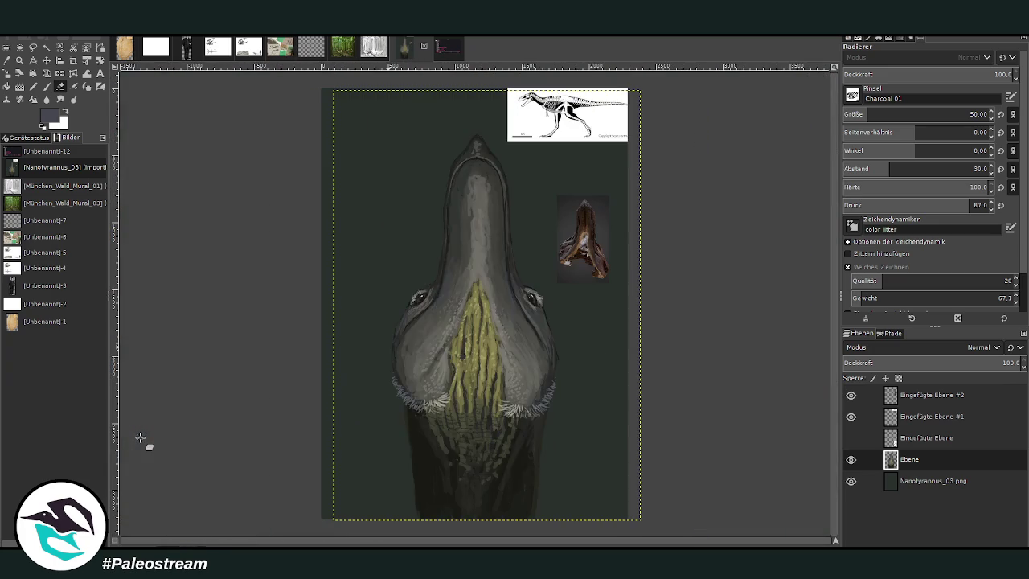
Paint bluish-purple on the snout tip, then blue-grey and pale speckles at 67.2 opacity on the band
click(19, 61)
click(491, 180)
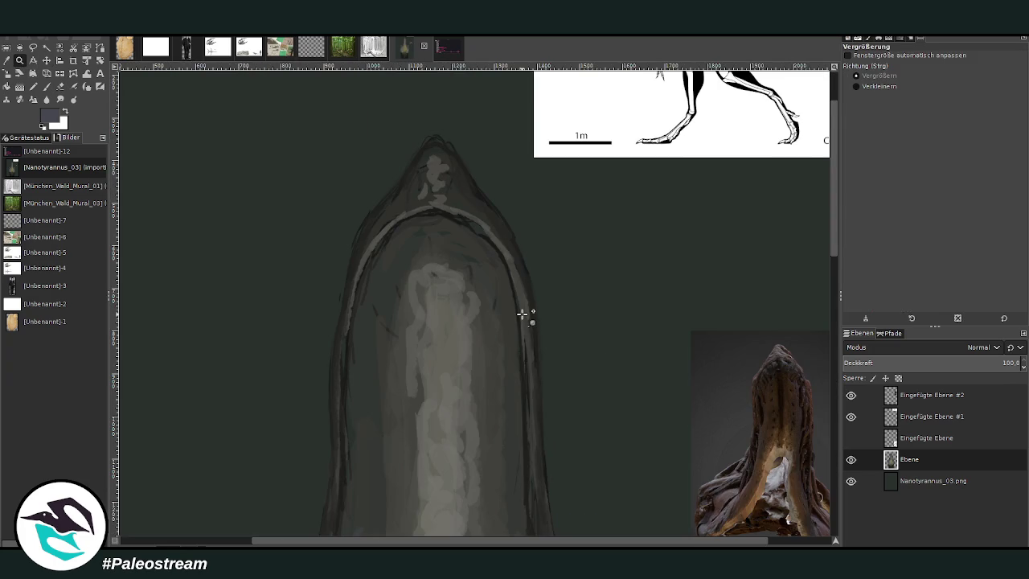
click(48, 86)
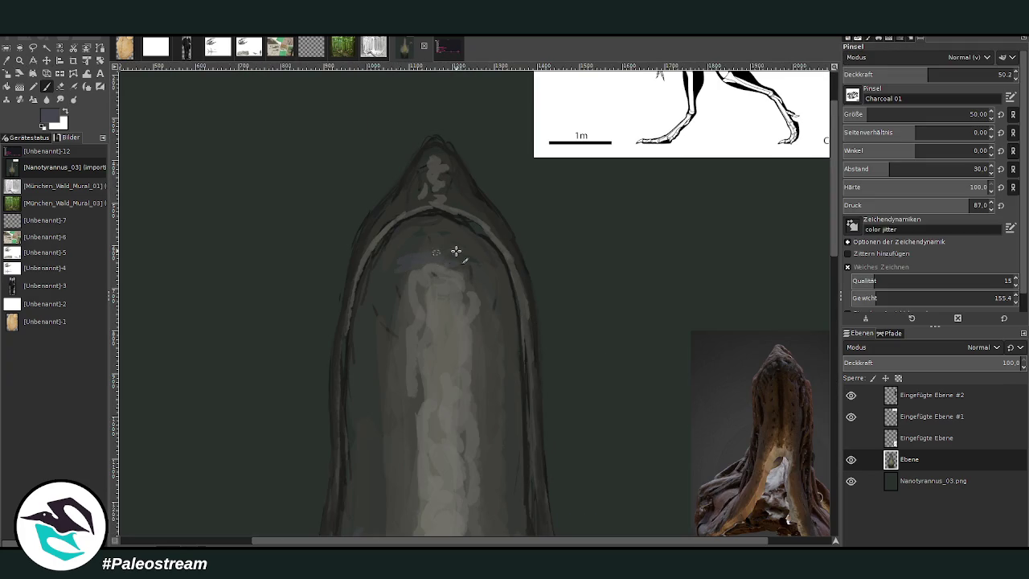
drag(450, 240, 472, 238)
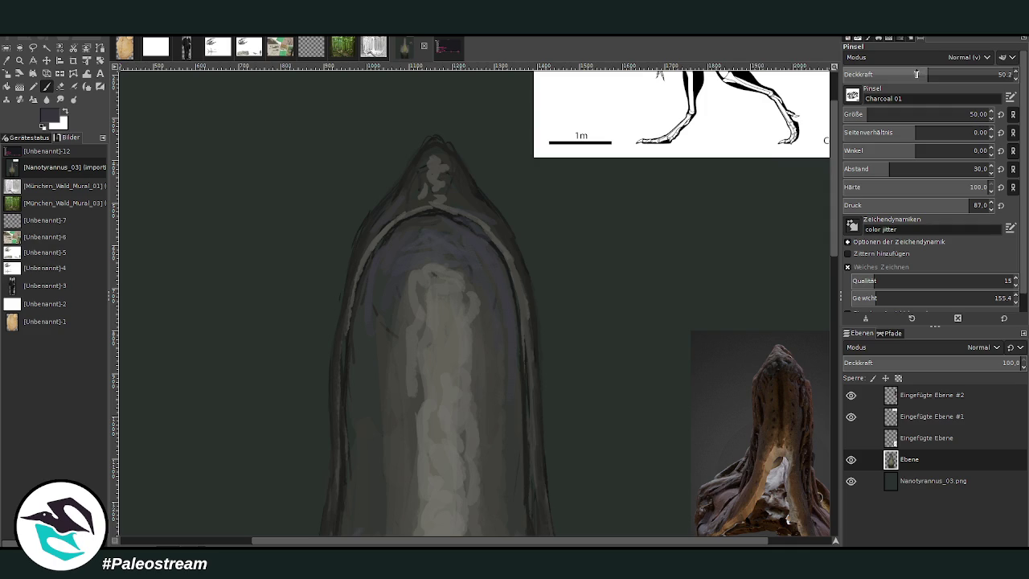
drag(933, 73, 956, 72)
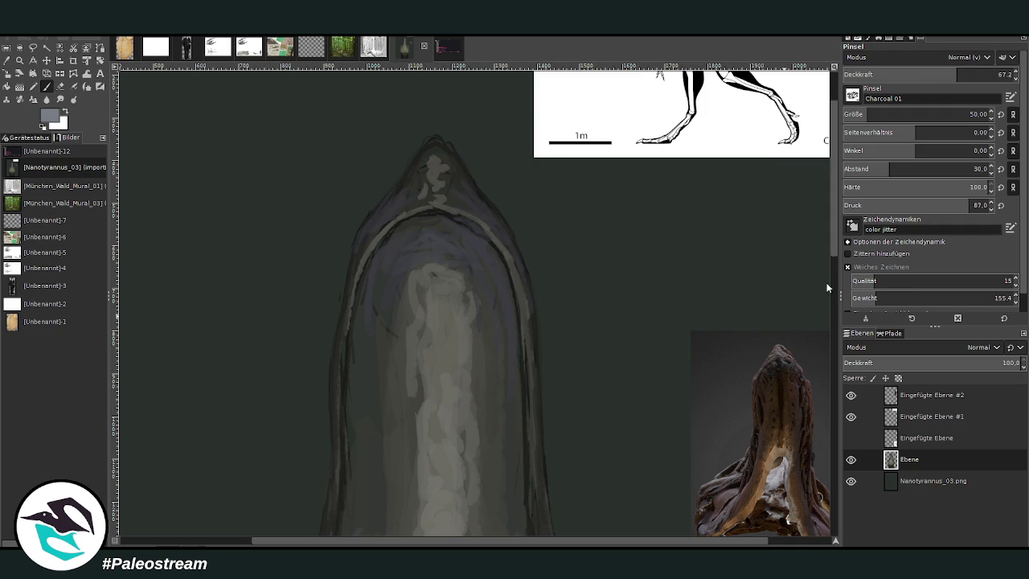
mouse_move(429, 270)
mouse_down()
mouse_move(413, 285)
mouse_move(443, 271)
mouse_move(418, 268)
mouse_move(413, 288)
mouse_up()
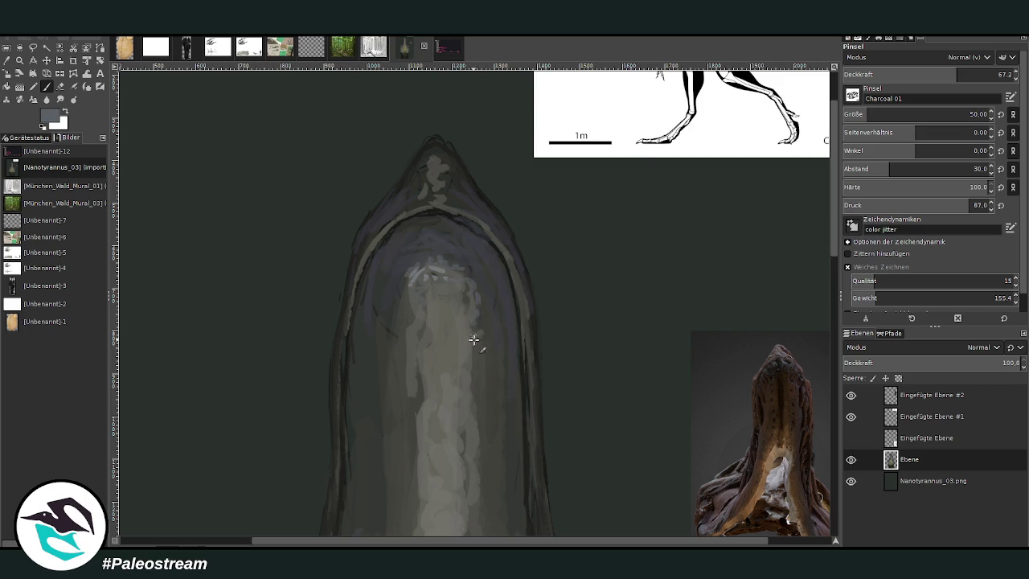
mouse_move(482, 302)
mouse_down()
mouse_move(458, 266)
mouse_move(422, 261)
mouse_move(396, 321)
mouse_move(413, 374)
mouse_up()
drag(483, 336, 476, 402)
drag(411, 367, 413, 447)
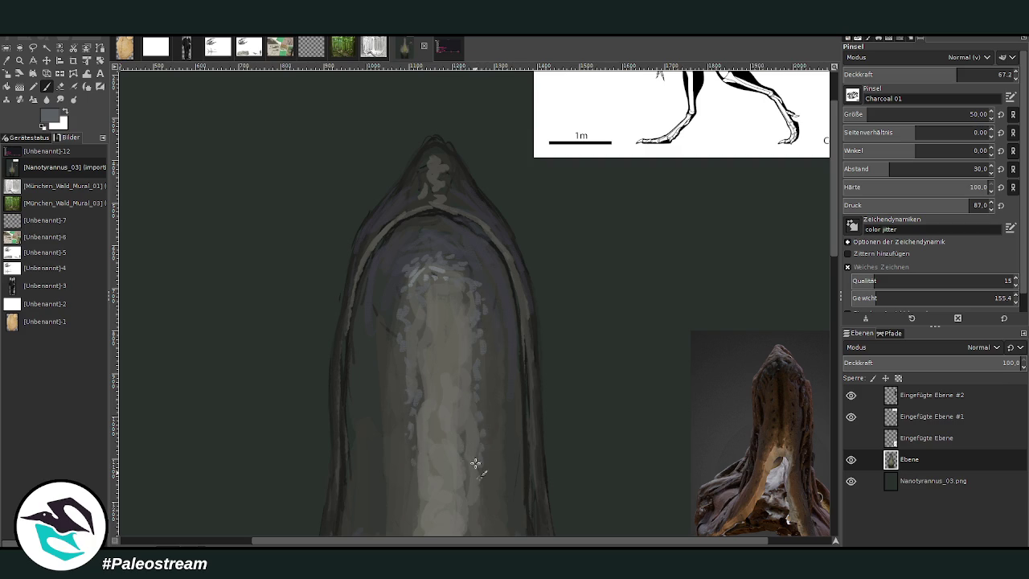
Lower the opacity, enlarge the brush to 87, and paint light pinkish strokes down the neck
scroll(804, 422, down, 5)
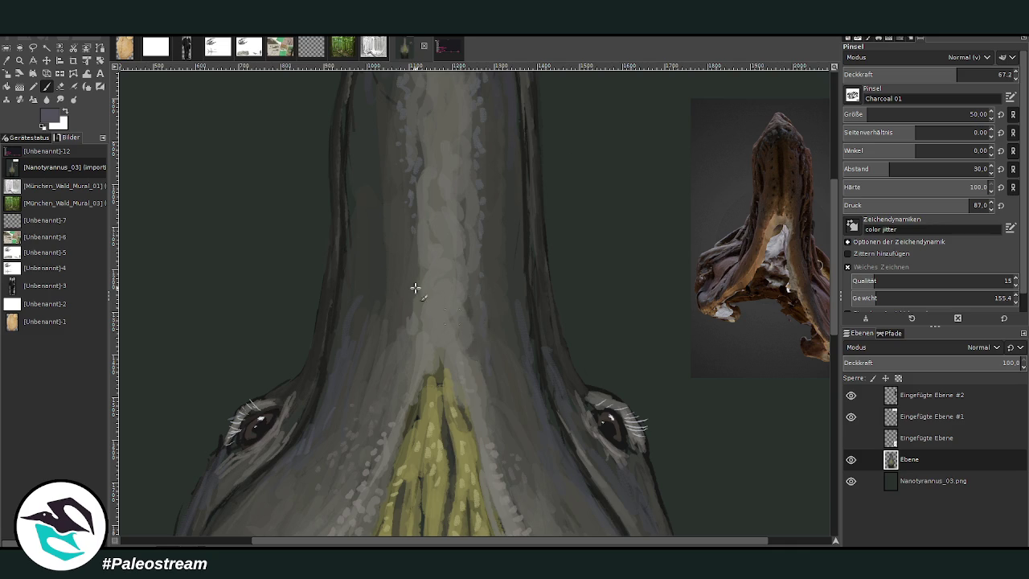
click(916, 74)
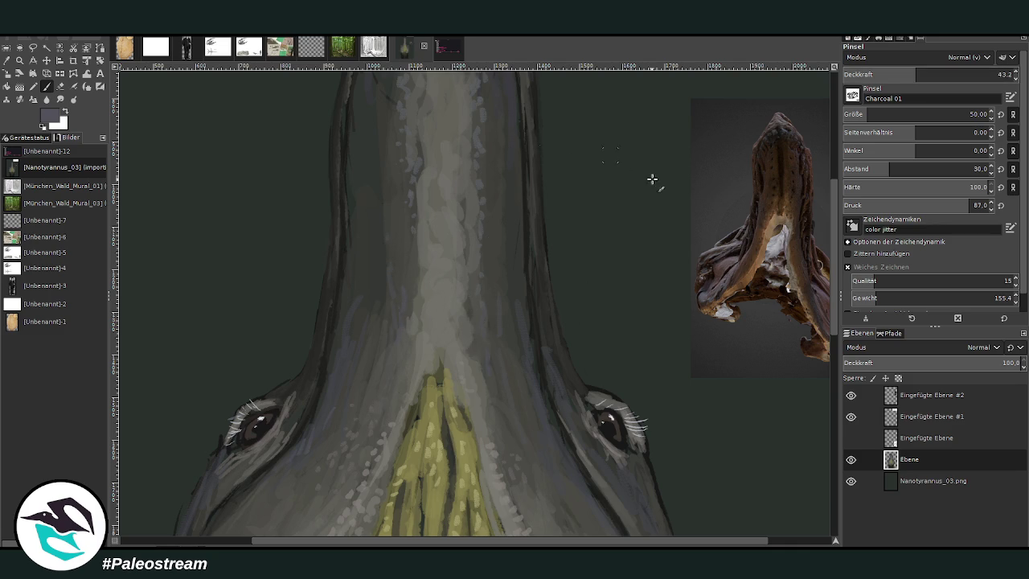
scroll(811, 201, up, 3)
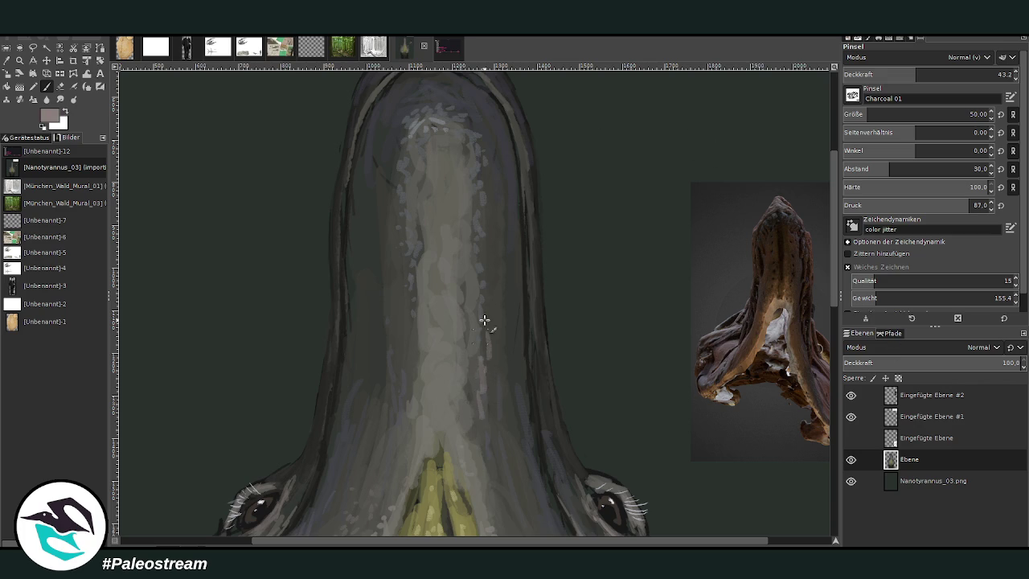
drag(897, 75, 883, 75)
drag(485, 329, 476, 434)
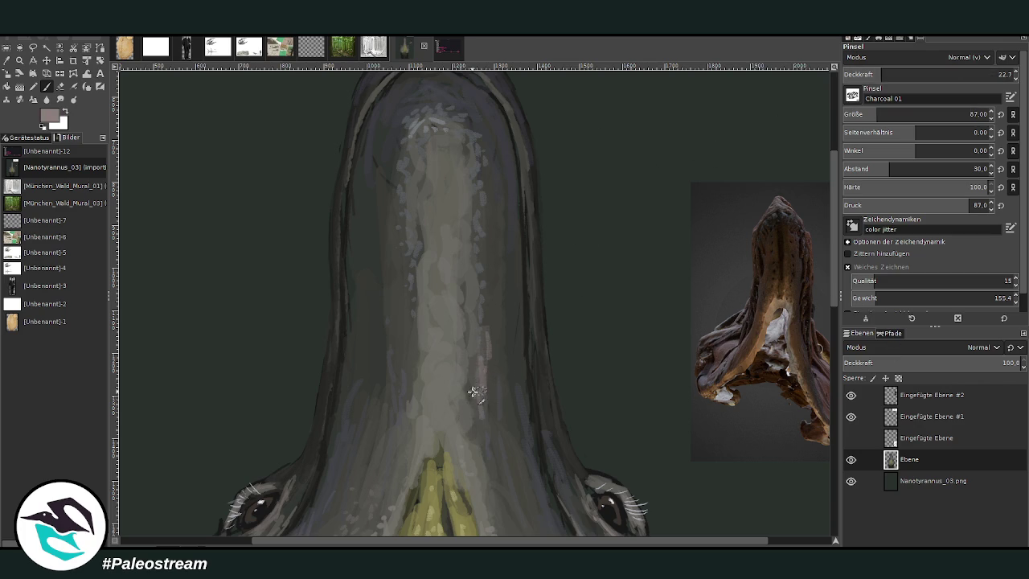
mouse_move(406, 361)
mouse_down()
mouse_move(391, 395)
mouse_move(403, 451)
mouse_up()
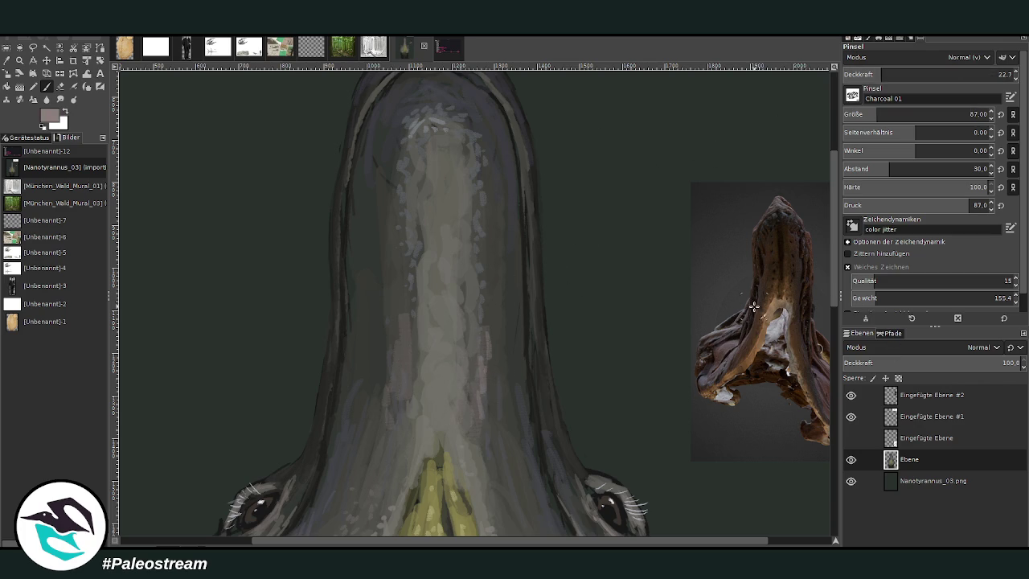
Sample dark greys from the reference photo and set opacity from 40.7 down to 28.7
ctrl+click(799, 283)
ctrl+click(798, 321)
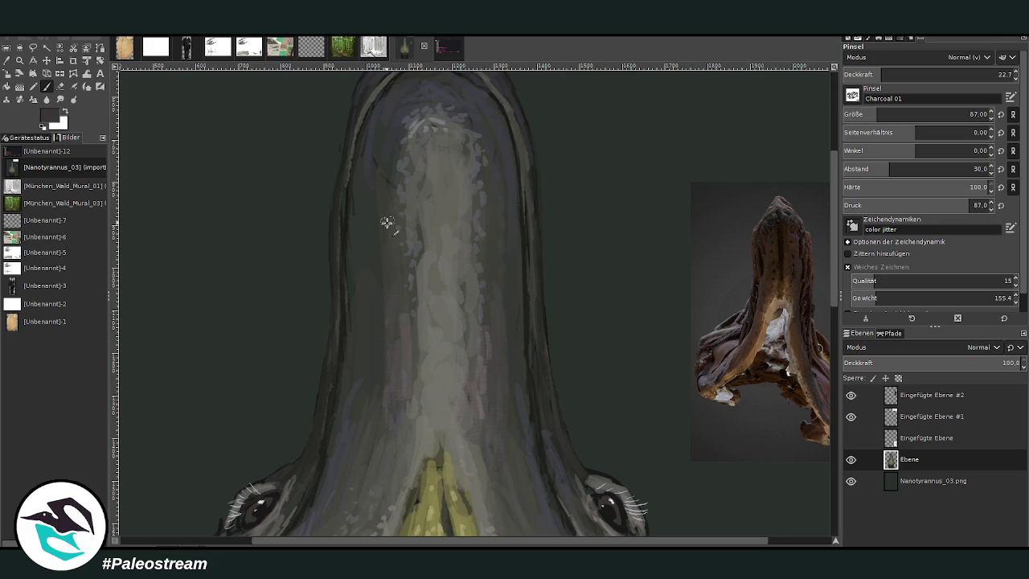
click(911, 73)
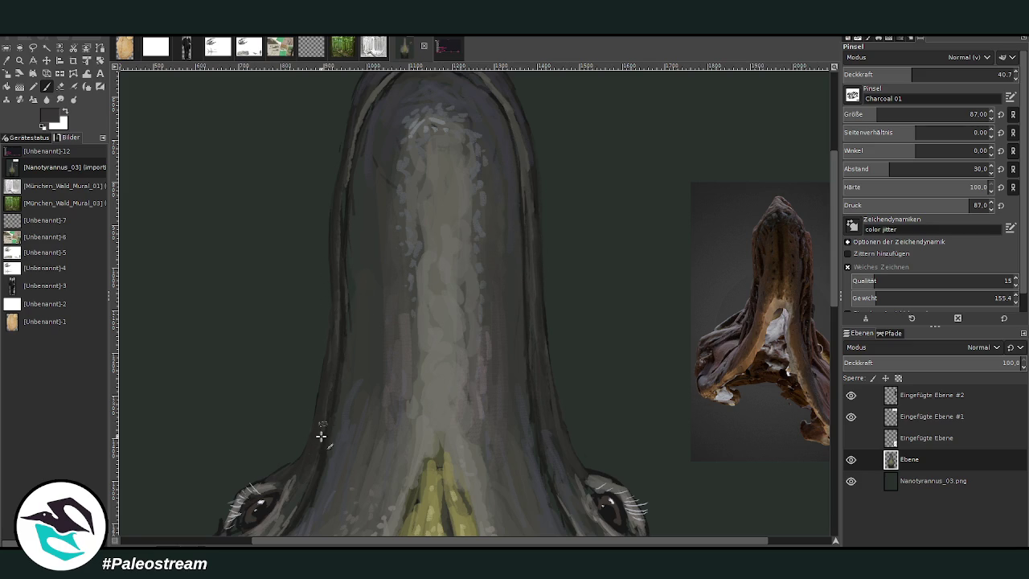
scroll(503, 543, left, 2)
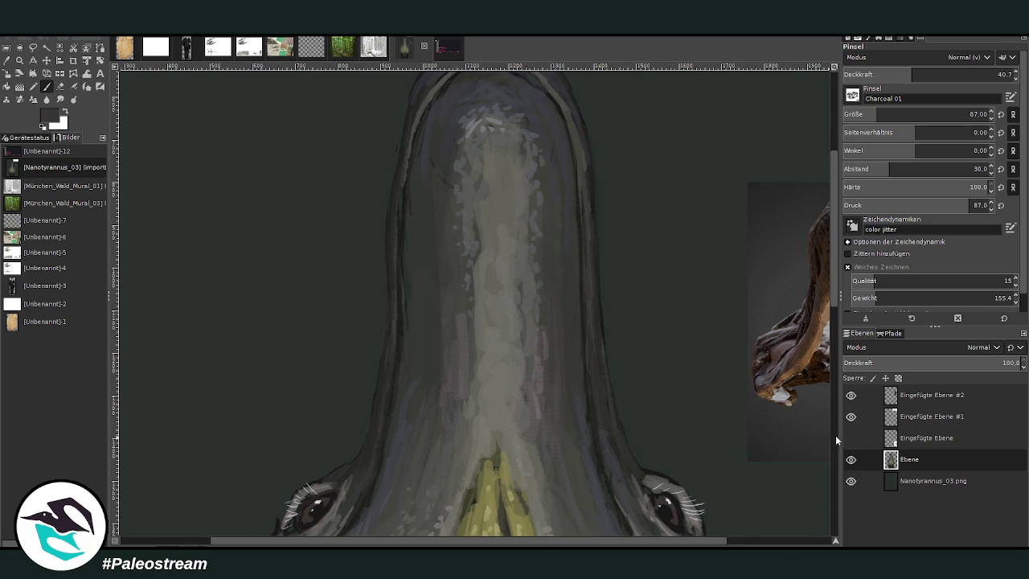
scroll(833, 434, down, 5)
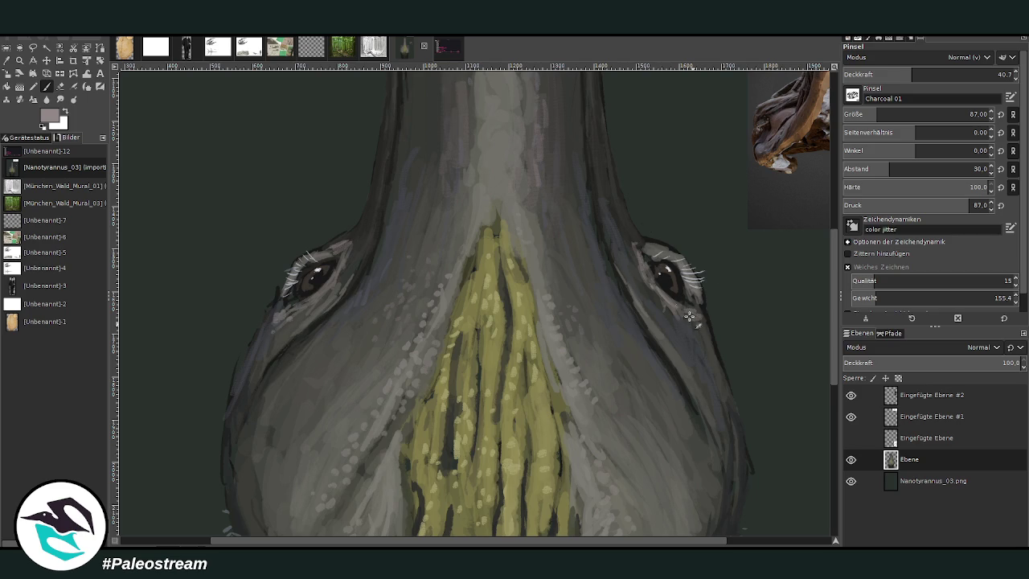
drag(914, 74, 892, 74)
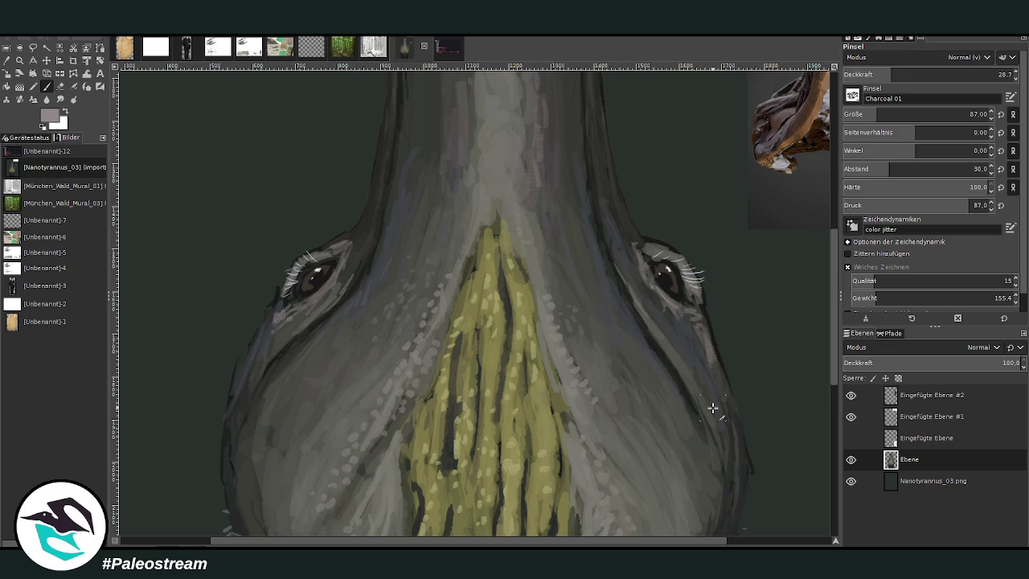
scroll(712, 408, down, 3)
scroll(712, 409, down, 1)
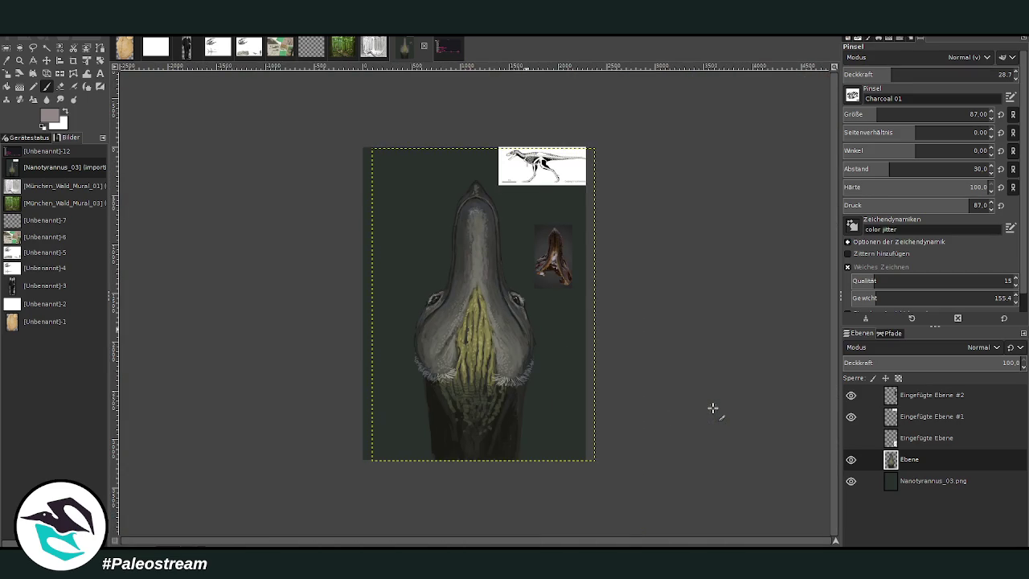
Zoom into the throat, sample the cheek-fringe grey, and set the brush size to 40
key(z)
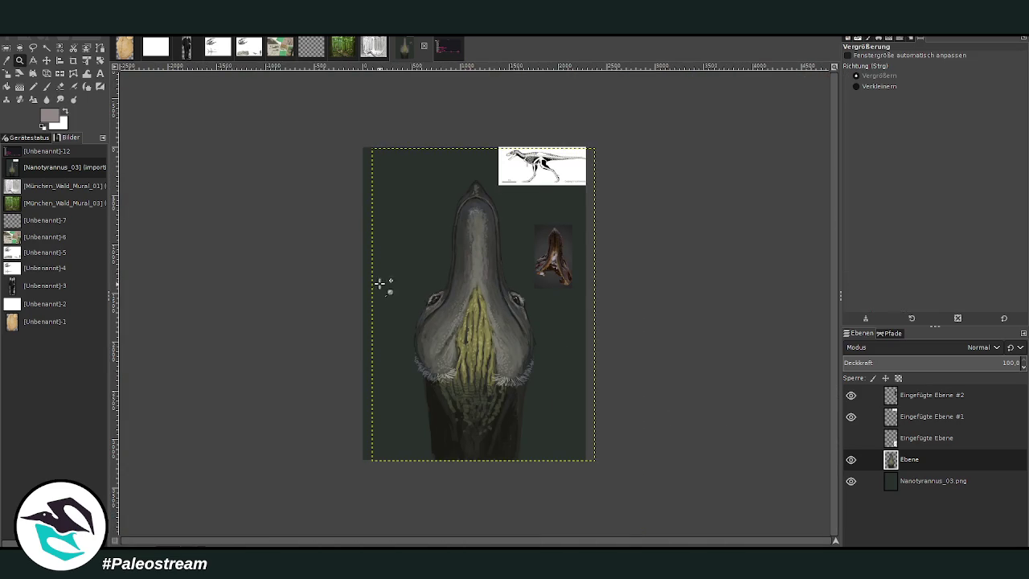
drag(374, 280, 560, 475)
drag(318, 178, 442, 286)
key(p)
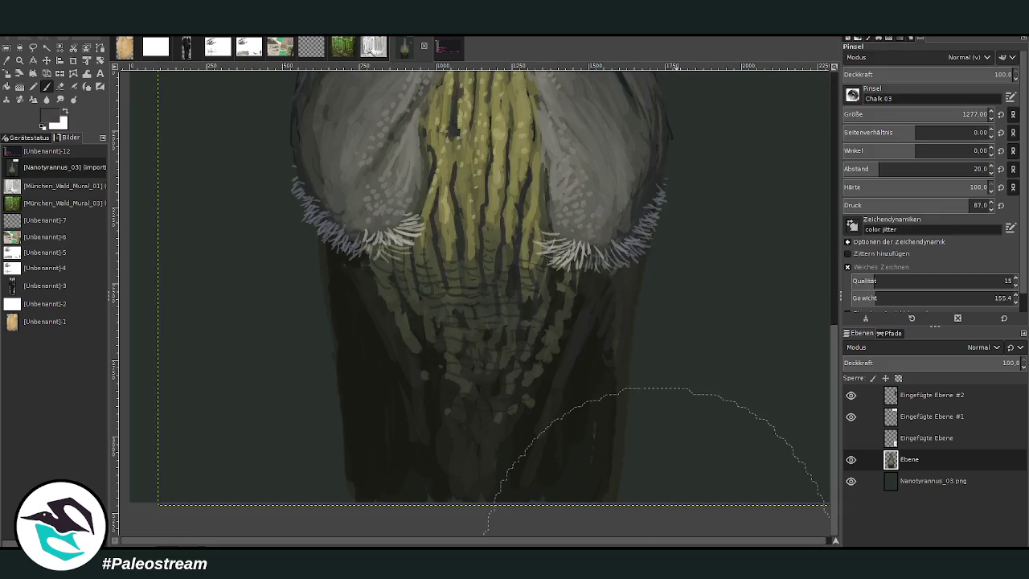
key(z)
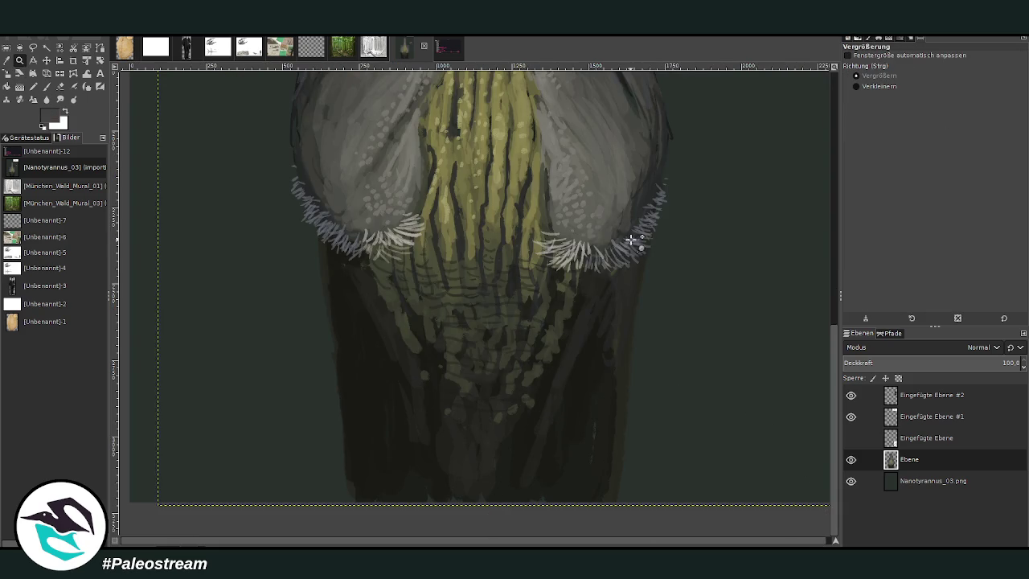
click(633, 241)
key(o)
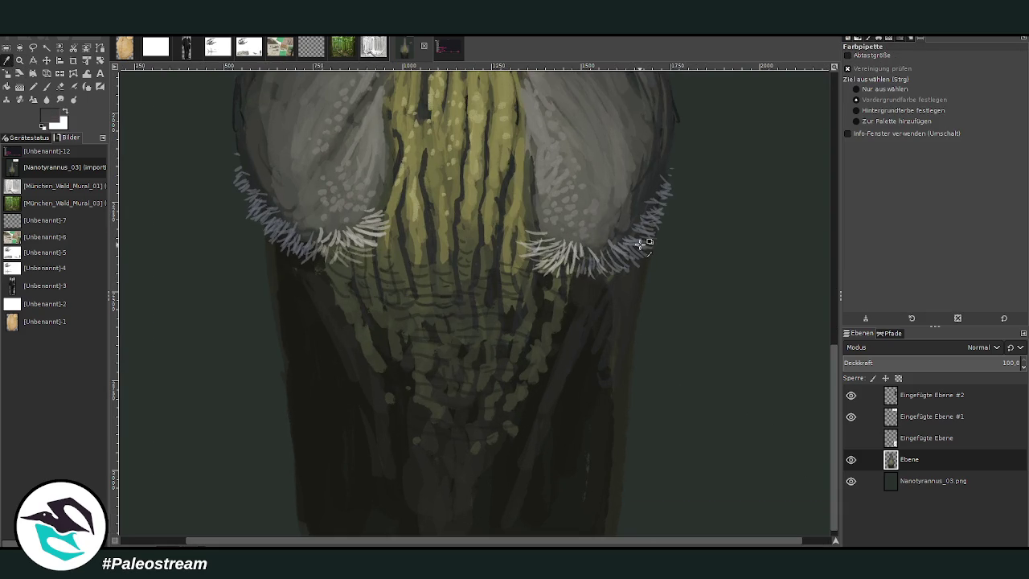
click(638, 241)
key(p)
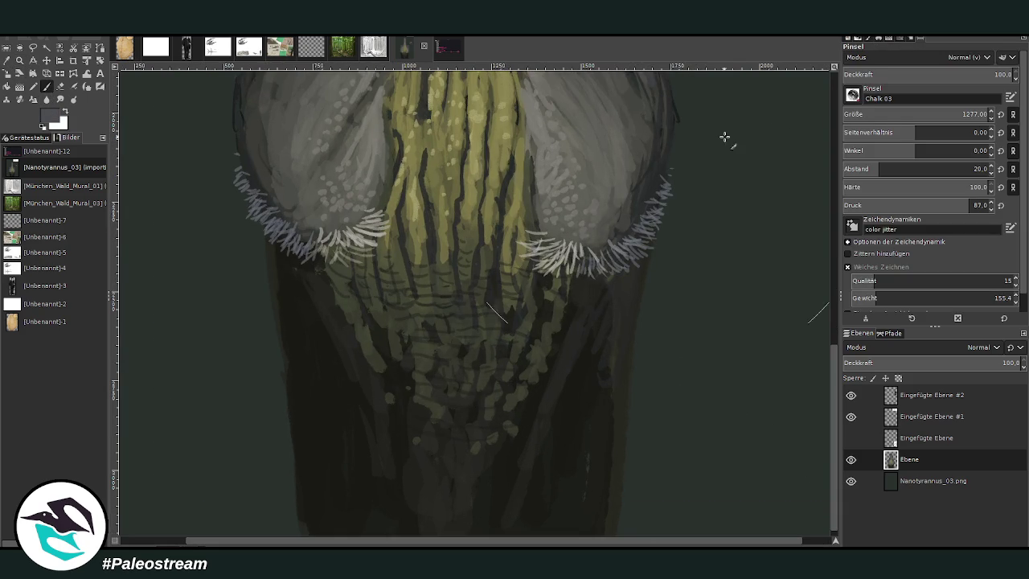
text(10)
key(Return)
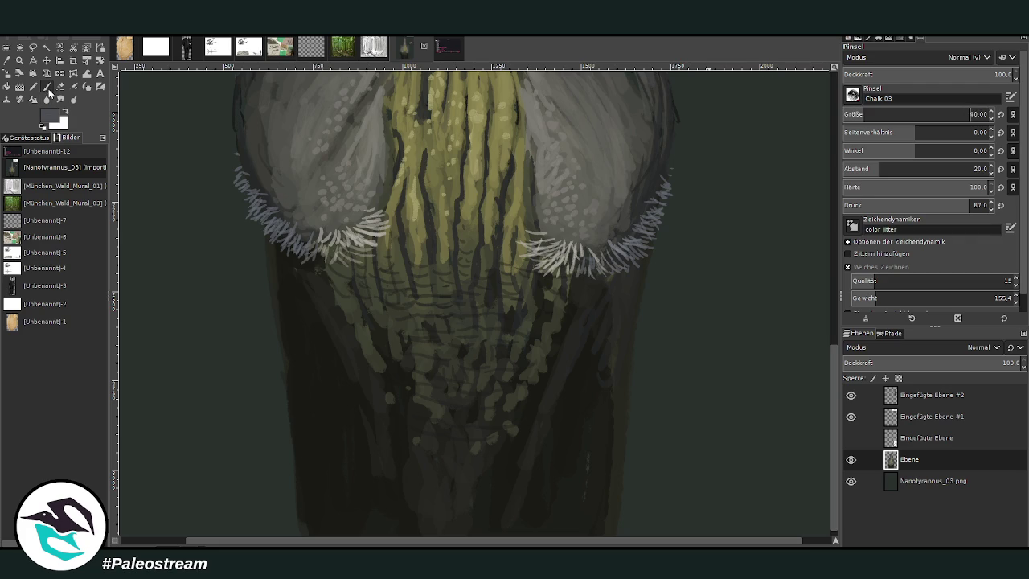
text(40)
key(Return)
Paint thin pale hair strokes down the left and right throat edges
mouse_move(267, 313)
mouse_down()
mouse_move(262, 233)
mouse_move(287, 374)
mouse_up()
ctrl+click(519, 164)
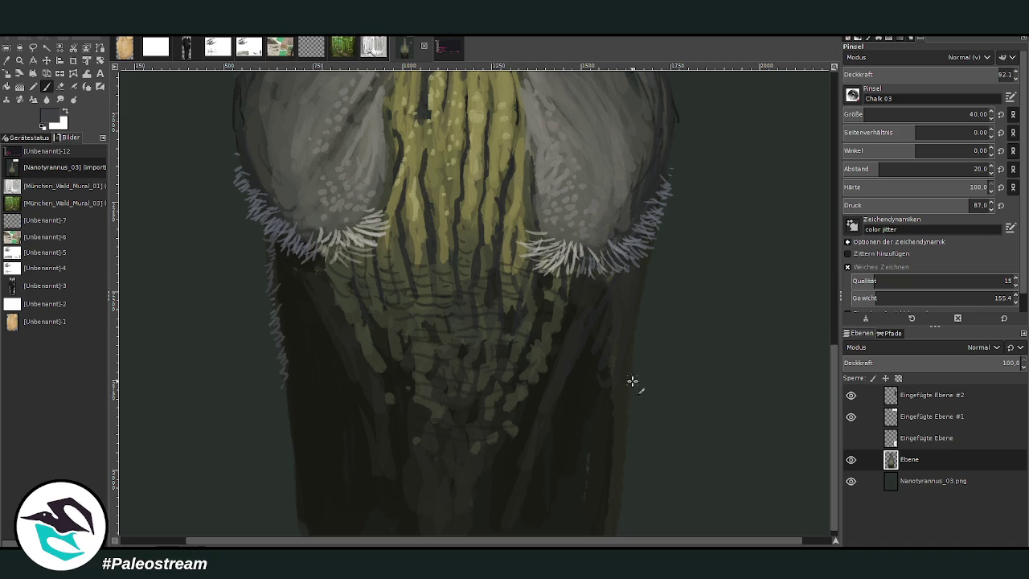
drag(638, 361, 636, 346)
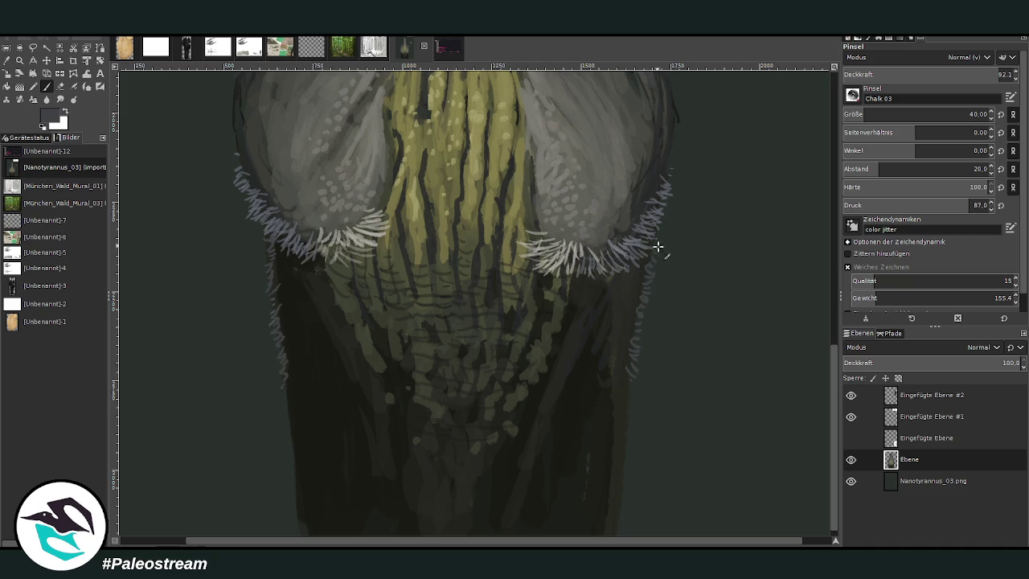
drag(632, 401, 632, 442)
mouse_move(292, 457)
mouse_down()
mouse_move(298, 477)
mouse_move(290, 430)
mouse_up()
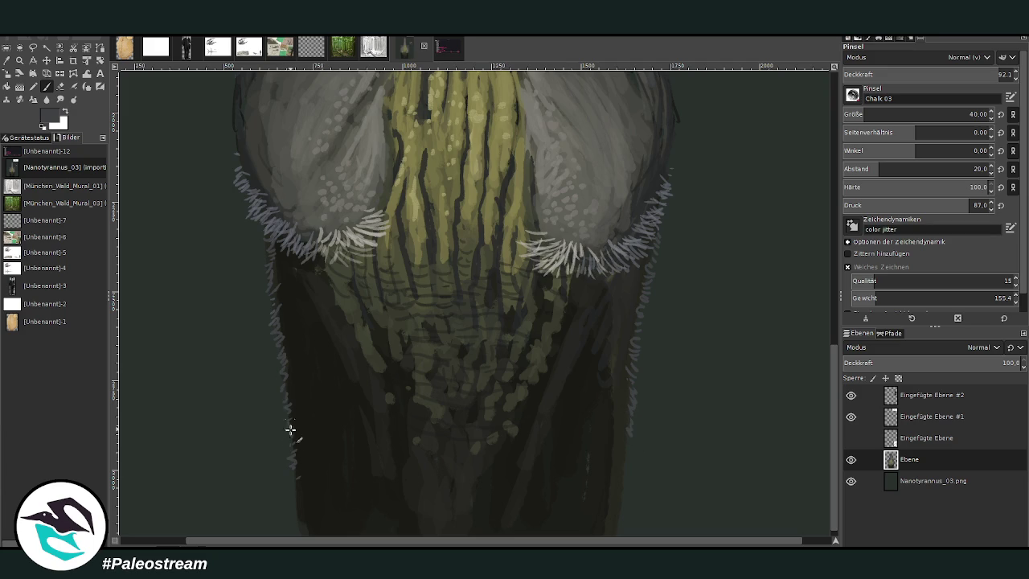
mouse_move(631, 458)
mouse_down()
mouse_move(634, 436)
mouse_move(620, 501)
mouse_move(626, 475)
mouse_up()
Sample a dark canvas colour and set the brush to size 87 at 73.2 opacity
key(o)
click(569, 462)
key(p)
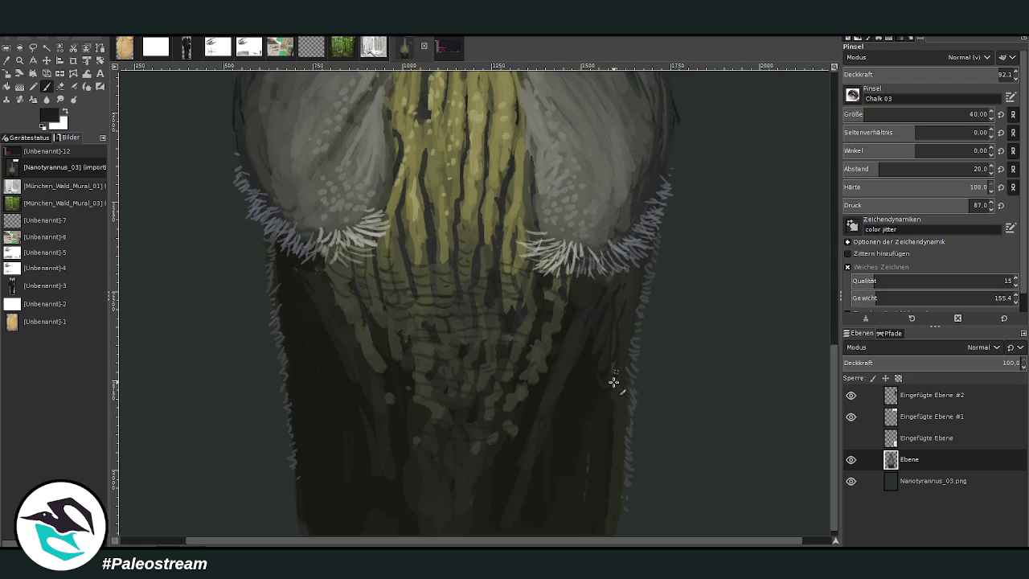
key(bracketright)
key(less)
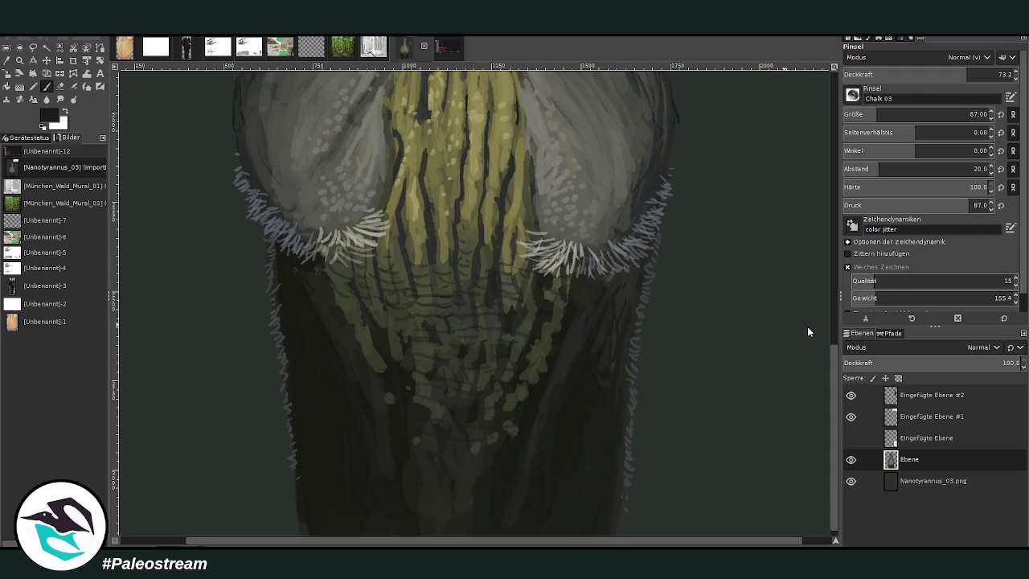
Paint bluish-grey on the lower throat, then a sampled dark tone at size 188, opacity 31.9
mouse_move(416, 514)
mouse_down()
mouse_move(450, 489)
mouse_move(480, 493)
mouse_move(460, 478)
mouse_move(443, 523)
mouse_move(425, 458)
mouse_up()
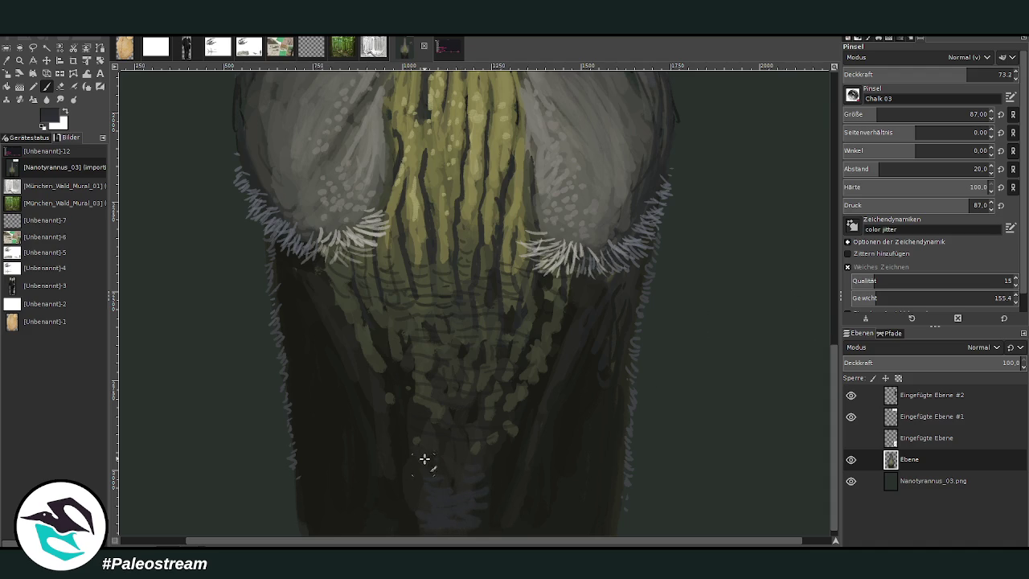
scroll(840, 500, down, 1)
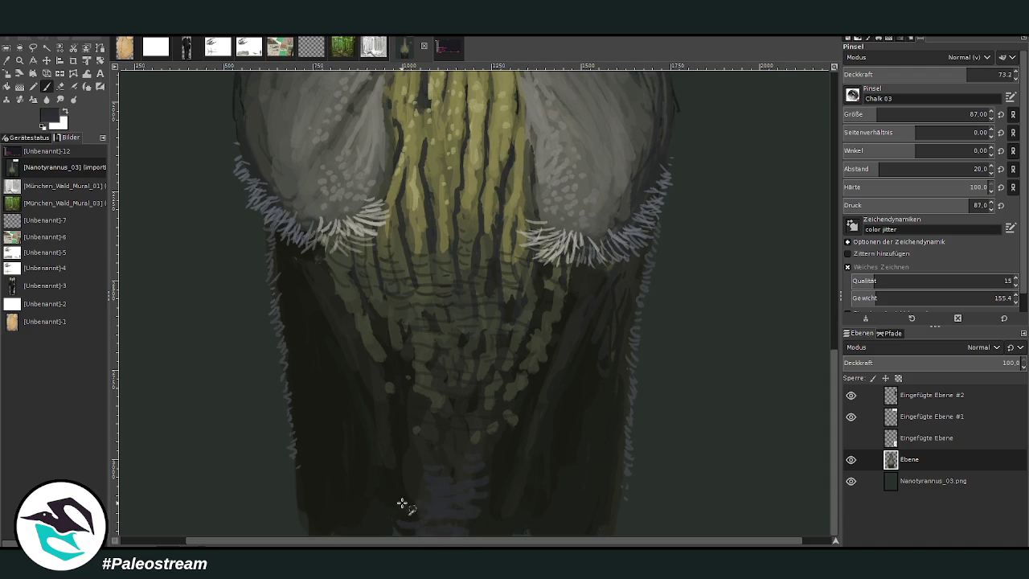
click(6, 60)
key(x)
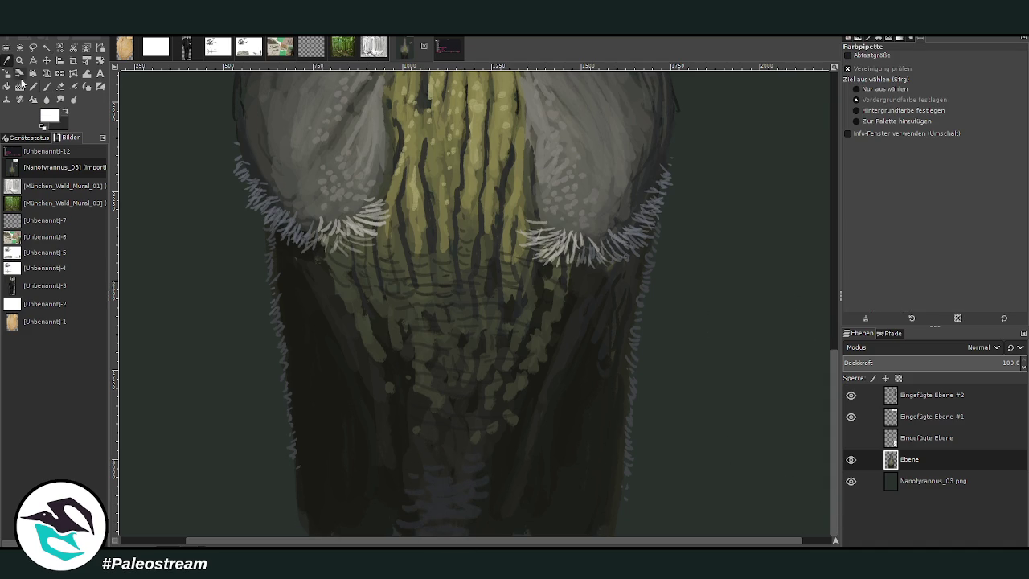
click(581, 401)
key(p)
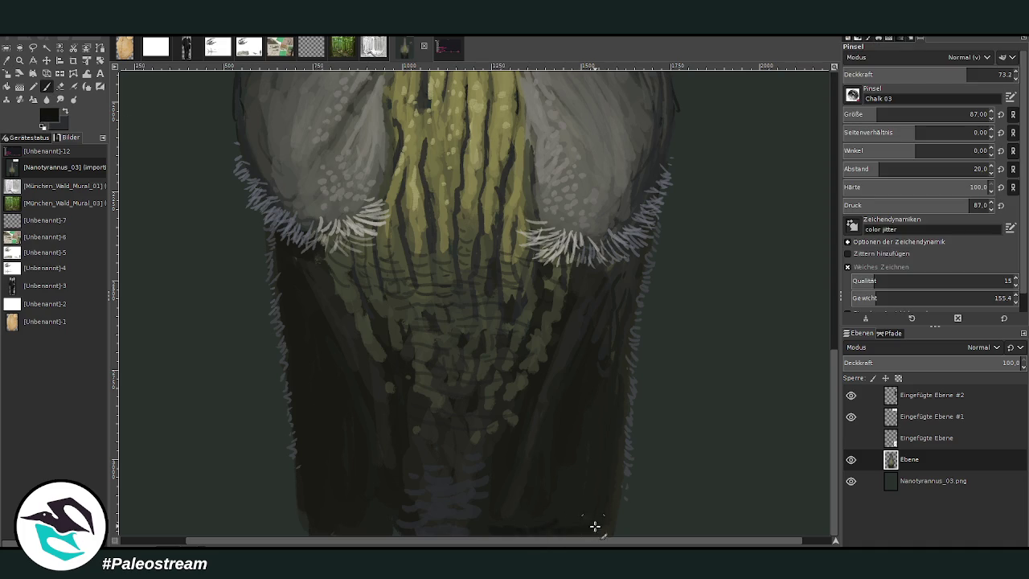
click(924, 74)
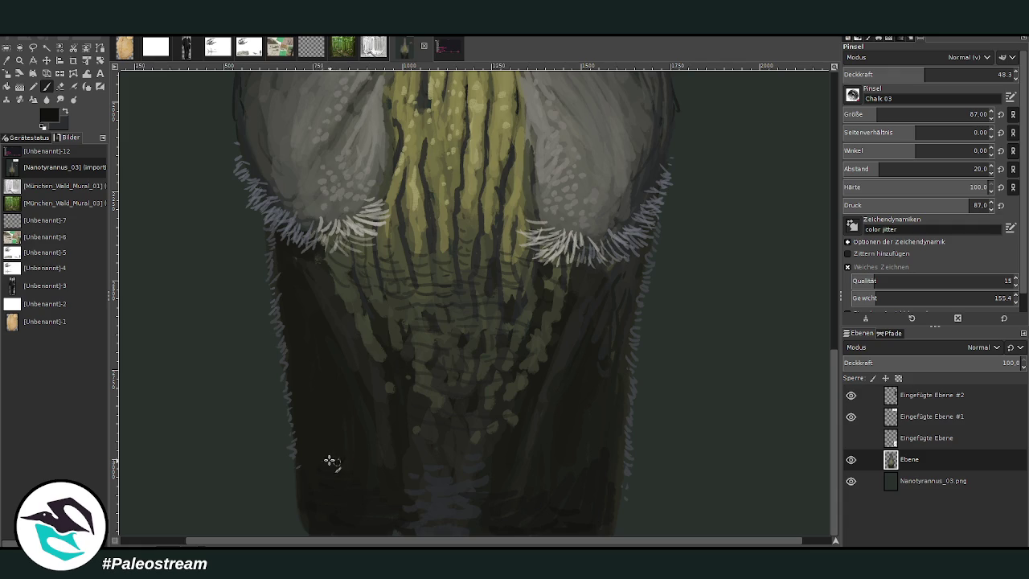
click(897, 114)
click(897, 74)
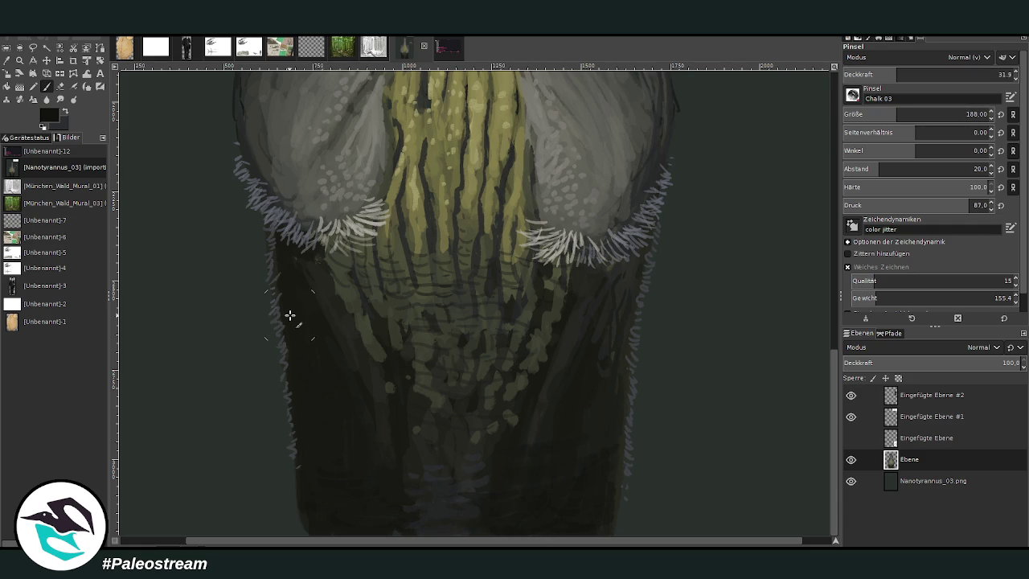
key(ctrl+shift+j)
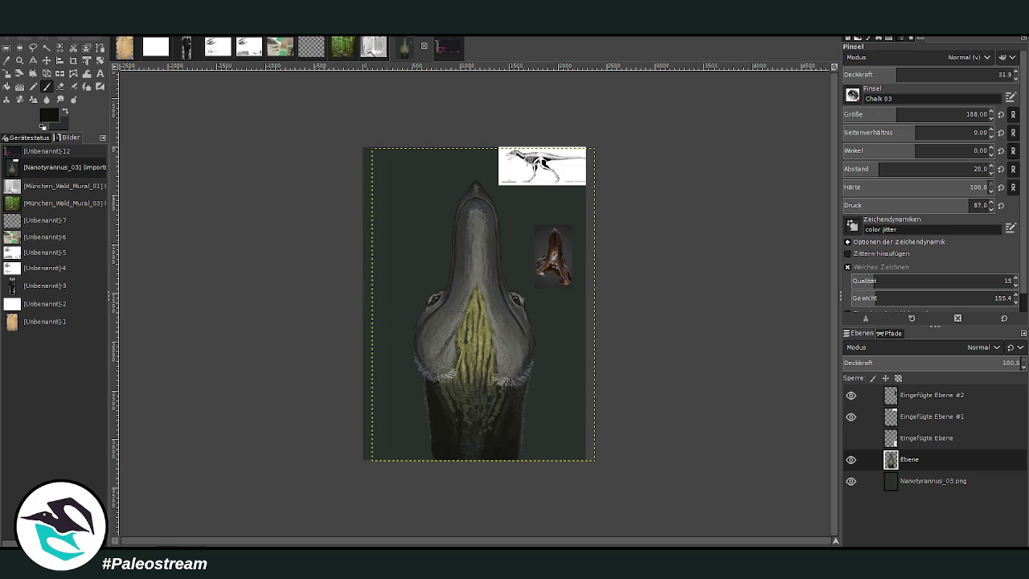
Select the background layer, zoom in, and hide the skeleton and skull reference layers
click(904, 480)
key(z)
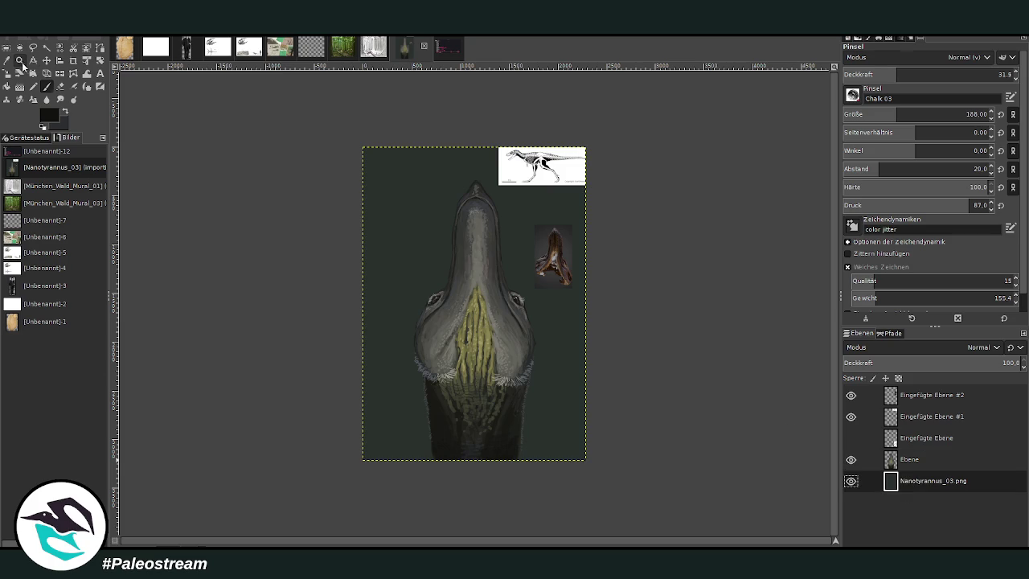
drag(347, 108, 632, 477)
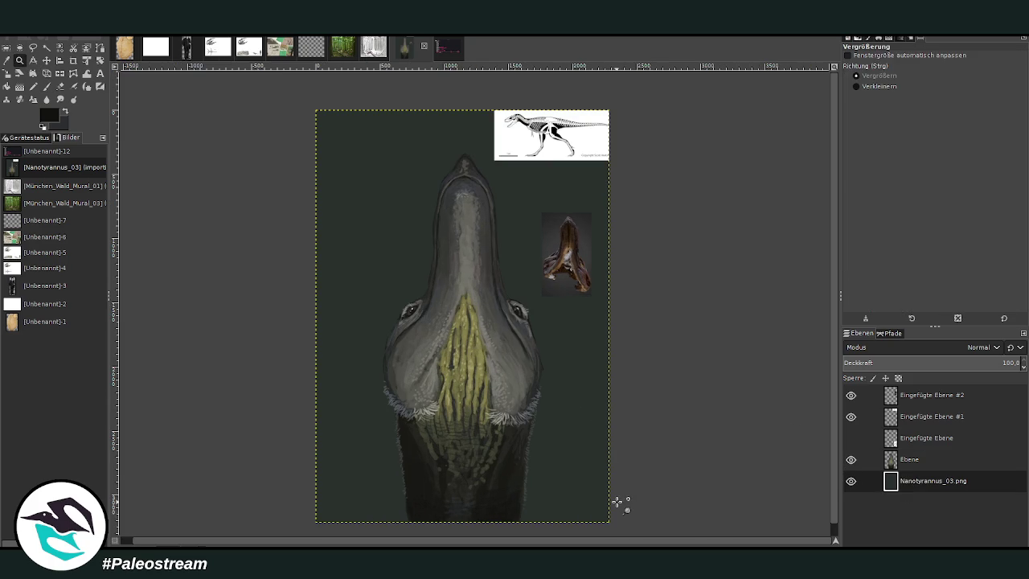
click(850, 459)
click(850, 417)
click(850, 459)
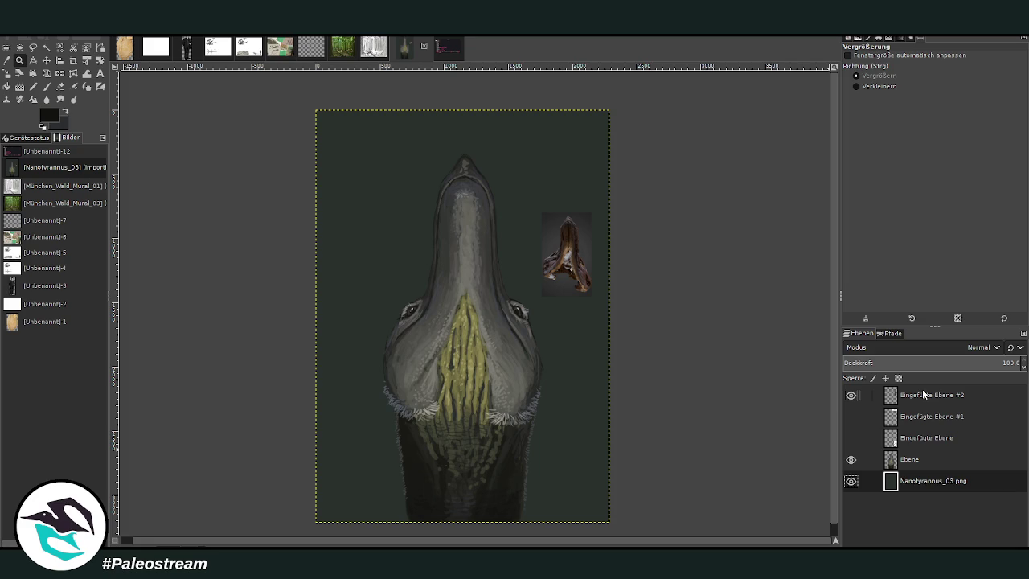
drag(306, 100, 623, 530)
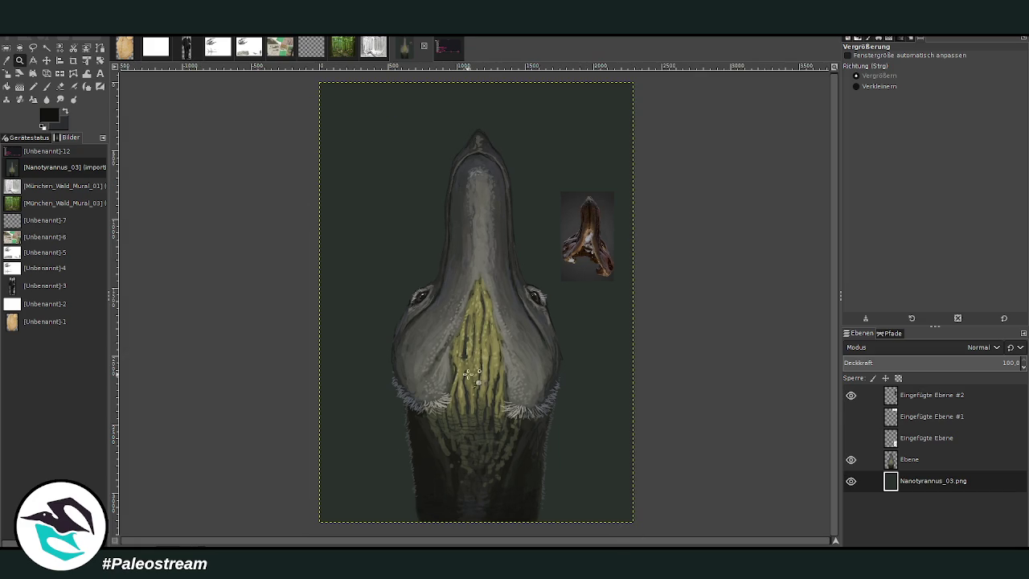
click(850, 394)
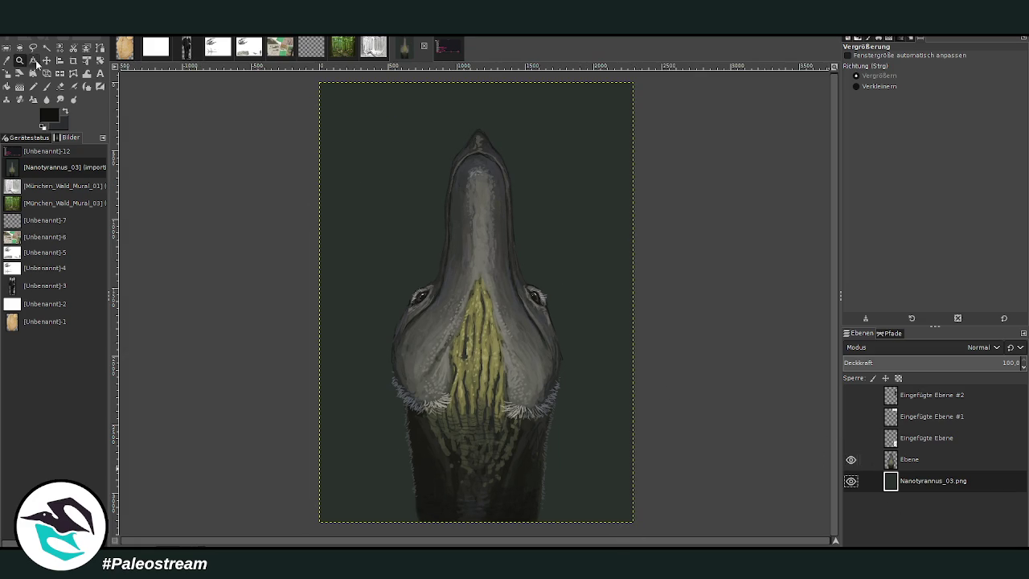
click(7, 60)
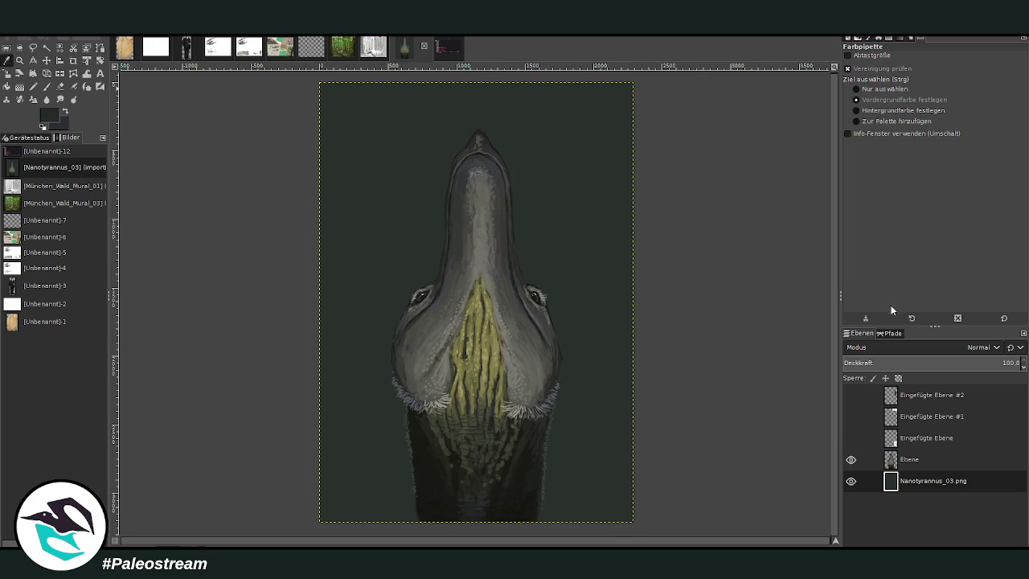
Paint a faint light patch right of the head with a size-932 brush at 23.7 opacity
key(p)
drag(901, 116, 976, 116)
drag(897, 74, 882, 74)
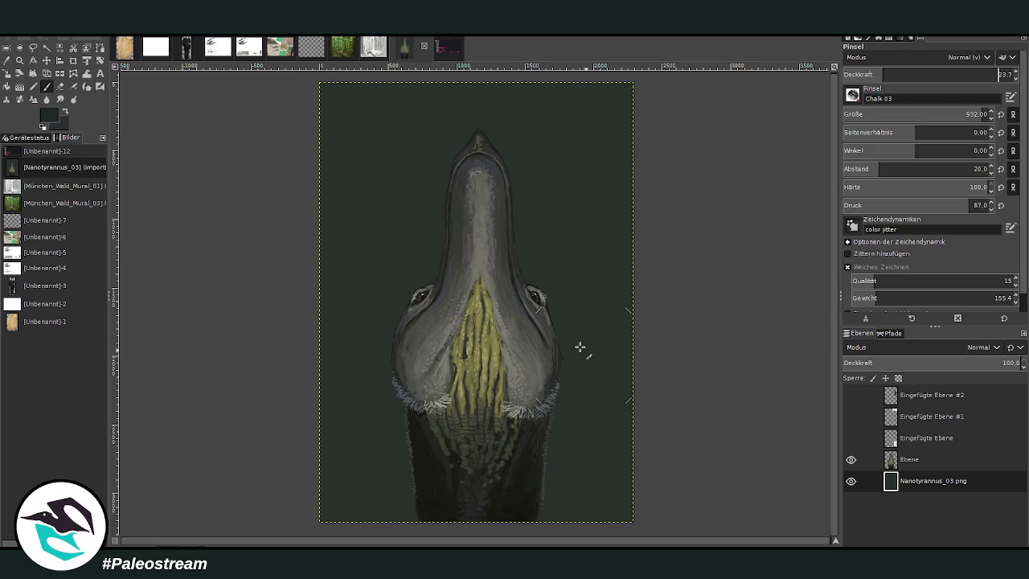
drag(590, 365, 594, 313)
Dab dark Charcoal 01 patches at 54.9 opacity all around the head on the background
drag(887, 114, 964, 114)
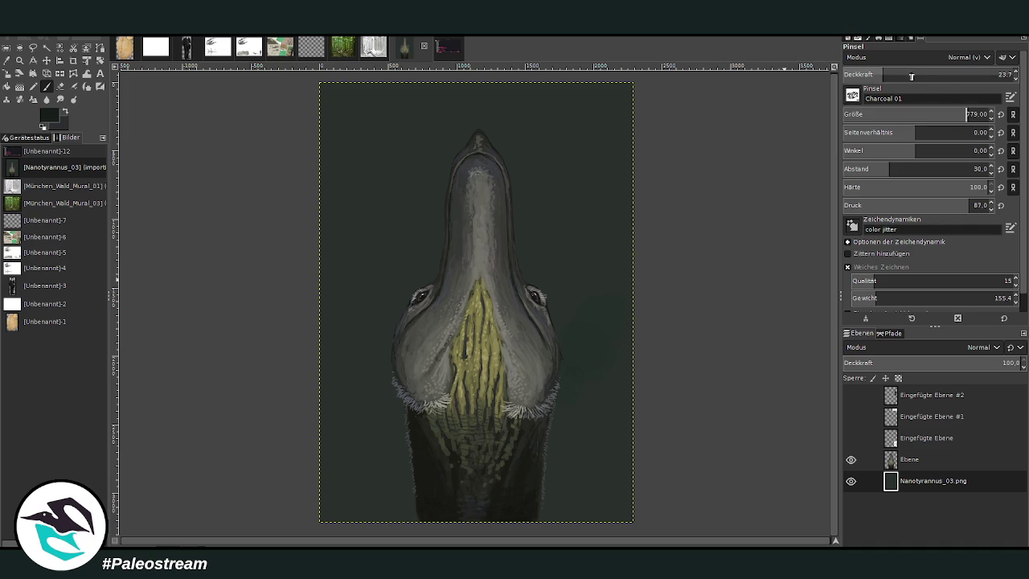
drag(936, 74, 997, 74)
drag(598, 393, 539, 424)
mouse_move(385, 378)
mouse_down()
mouse_move(356, 437)
mouse_move(352, 346)
mouse_move(328, 466)
mouse_move(341, 320)
mouse_up()
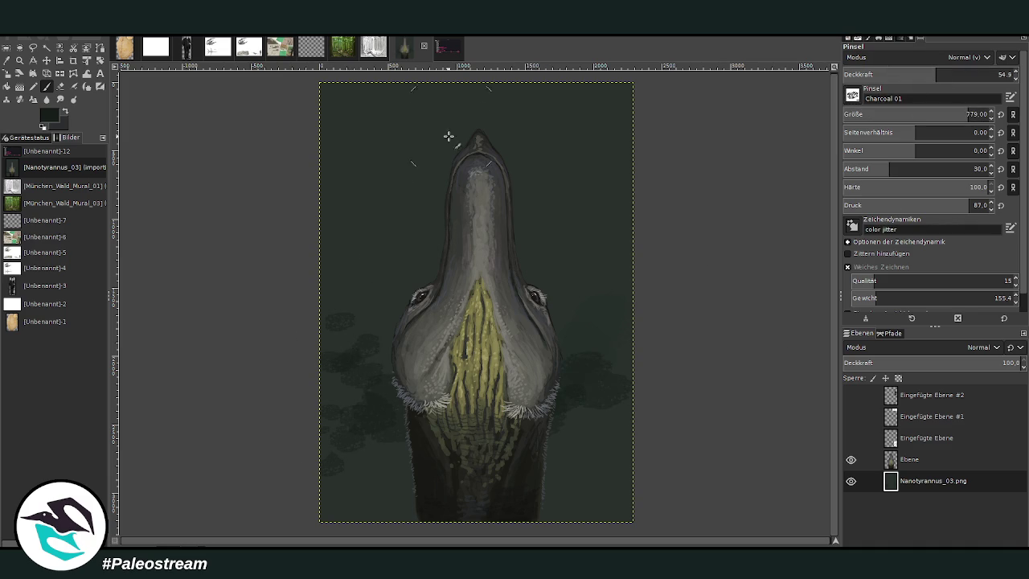
drag(386, 115, 363, 188)
drag(593, 149, 554, 193)
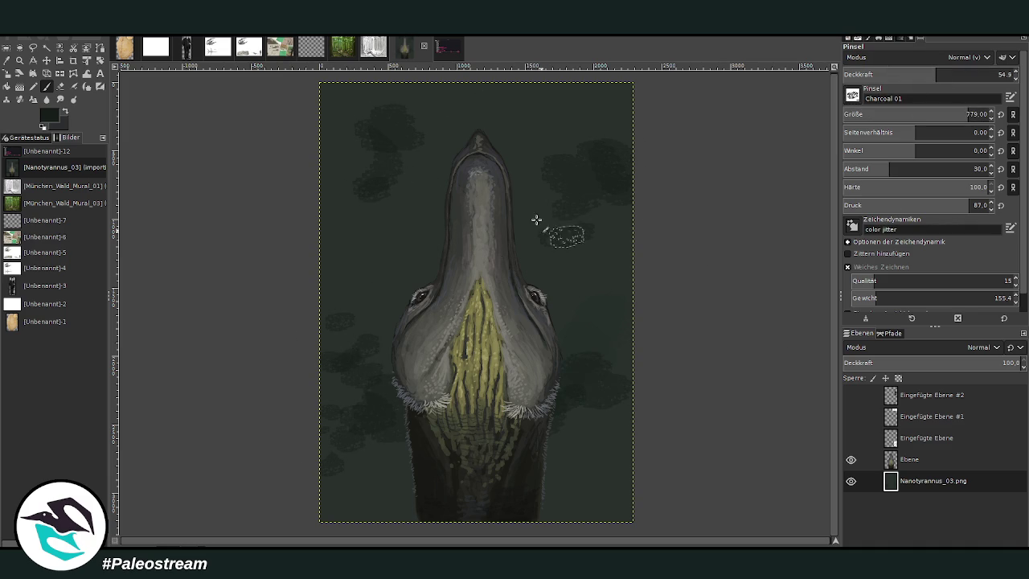
mouse_move(535, 468)
mouse_down()
mouse_move(574, 450)
mouse_move(623, 482)
mouse_up()
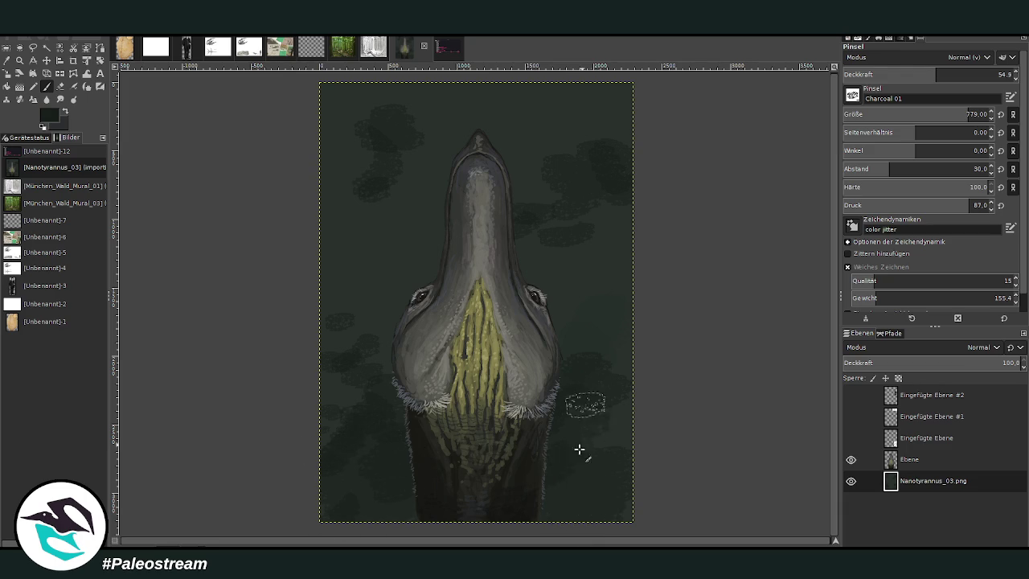
mouse_move(580, 449)
mouse_down()
mouse_move(595, 480)
mouse_move(576, 375)
mouse_move(576, 260)
mouse_up()
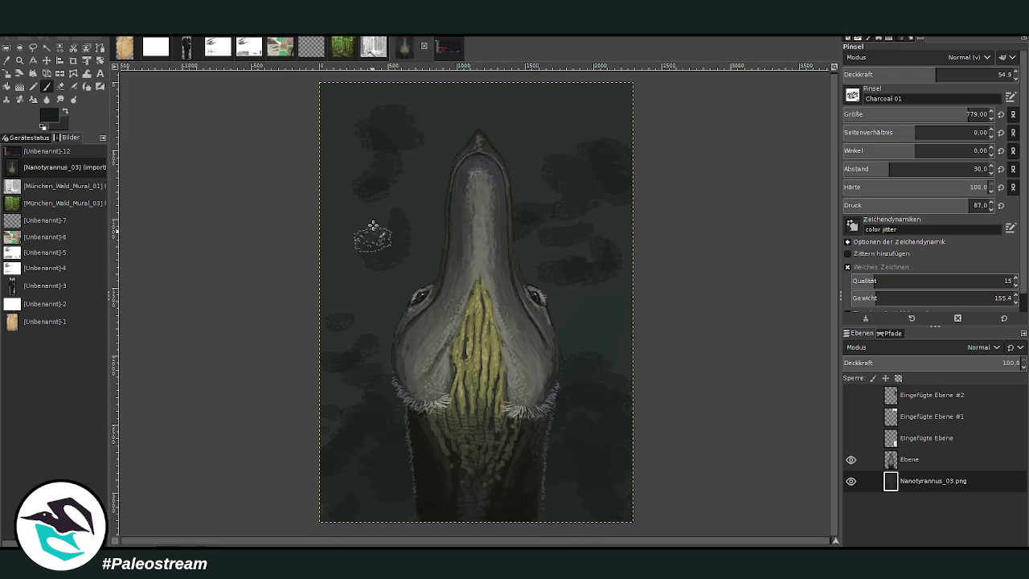
drag(372, 225, 372, 230)
mouse_move(552, 141)
mouse_down()
mouse_move(505, 138)
mouse_move(522, 141)
mouse_up()
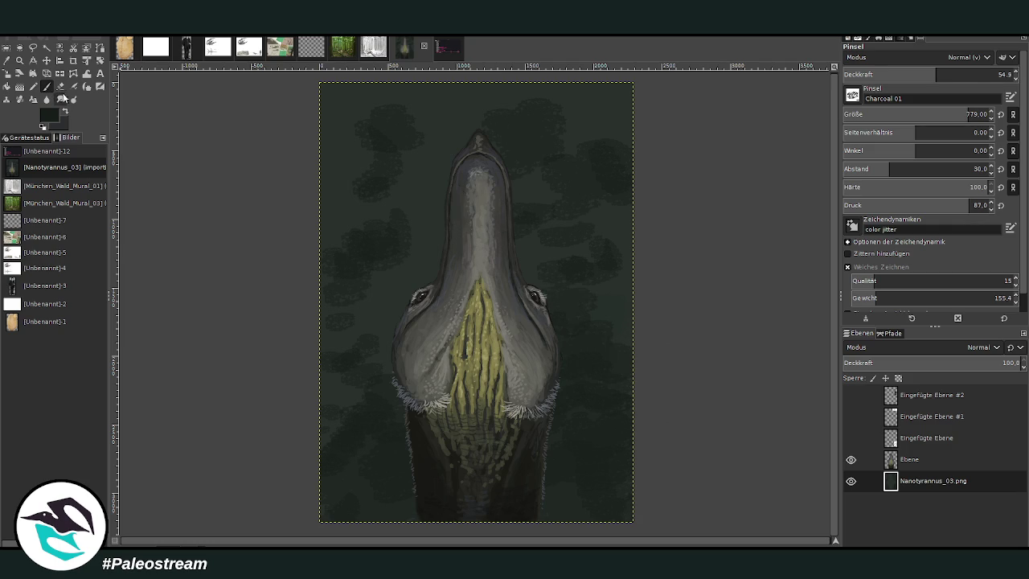
click(59, 99)
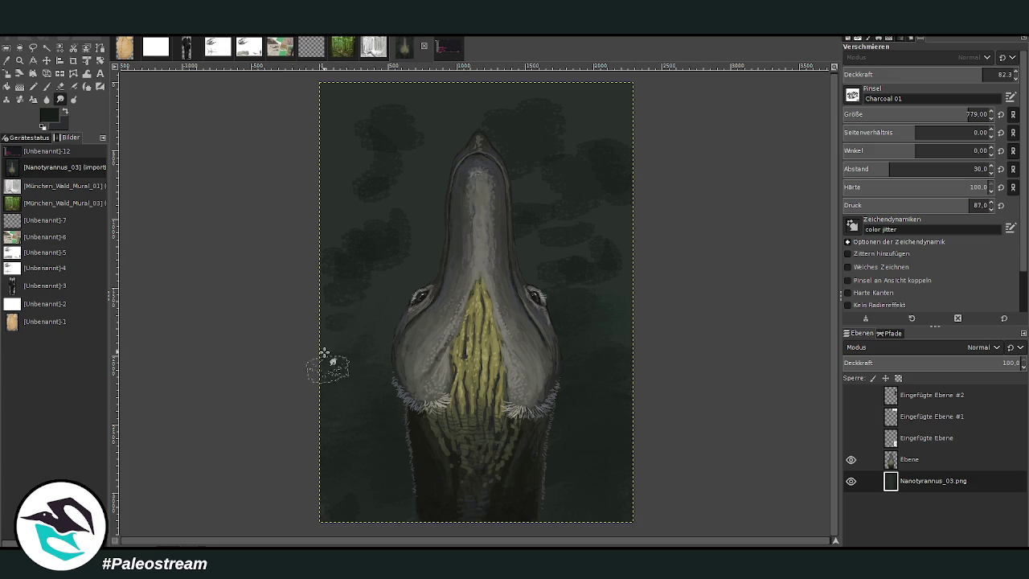
Smudge the dark background blotches smooth, then zoom to frame the whole painting
mouse_move(360, 208)
mouse_down()
mouse_move(603, 167)
mouse_move(479, 227)
mouse_move(450, 161)
mouse_move(514, 102)
mouse_move(426, 223)
mouse_move(635, 361)
mouse_move(337, 523)
mouse_move(420, 487)
mouse_move(555, 466)
mouse_move(641, 506)
mouse_up()
click(19, 60)
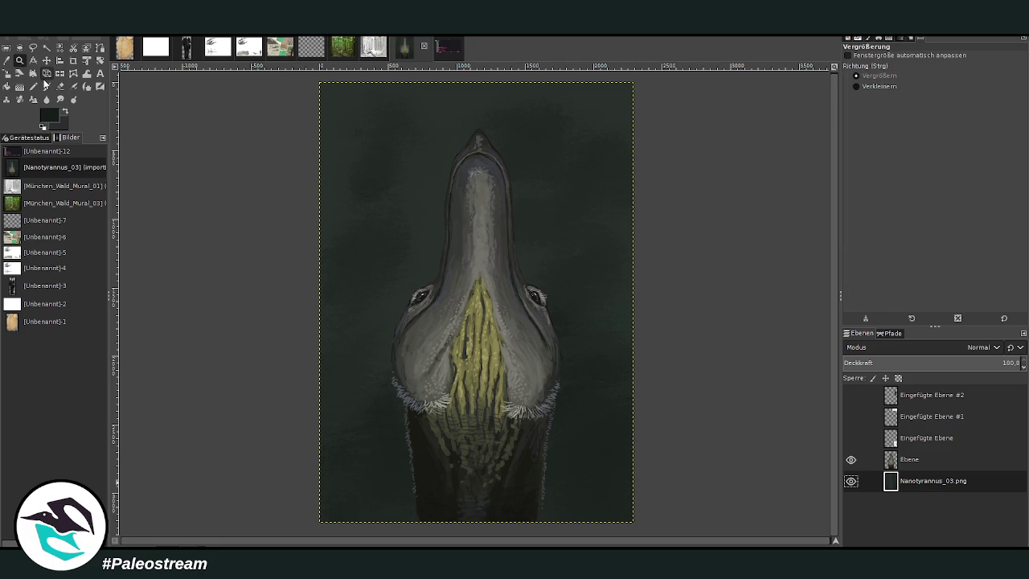
mouse_move(314, 78)
mouse_down()
mouse_move(637, 530)
mouse_move(641, 523)
mouse_up()
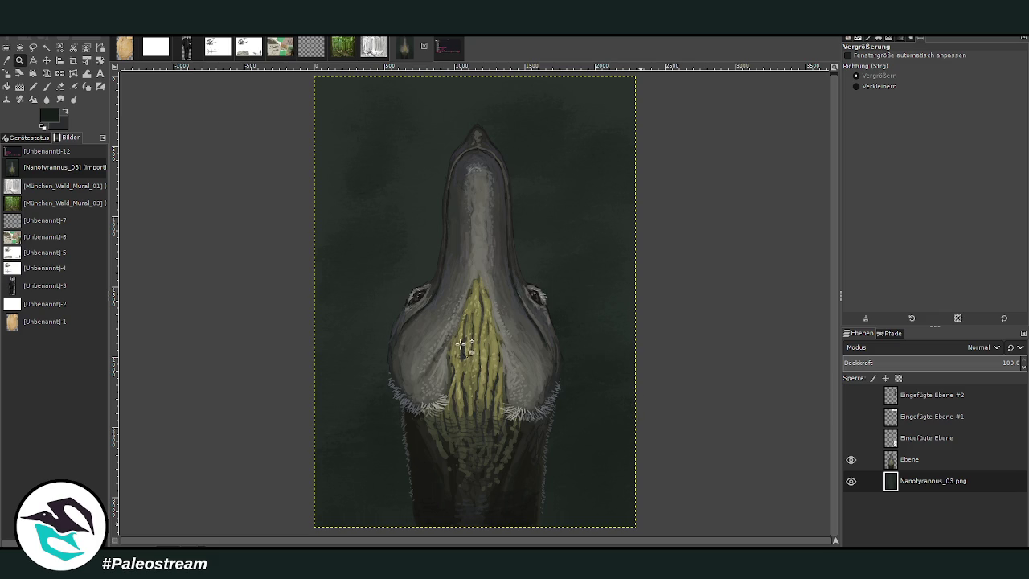
Merge the head layer down and crop all layers to the painting area
key(o)
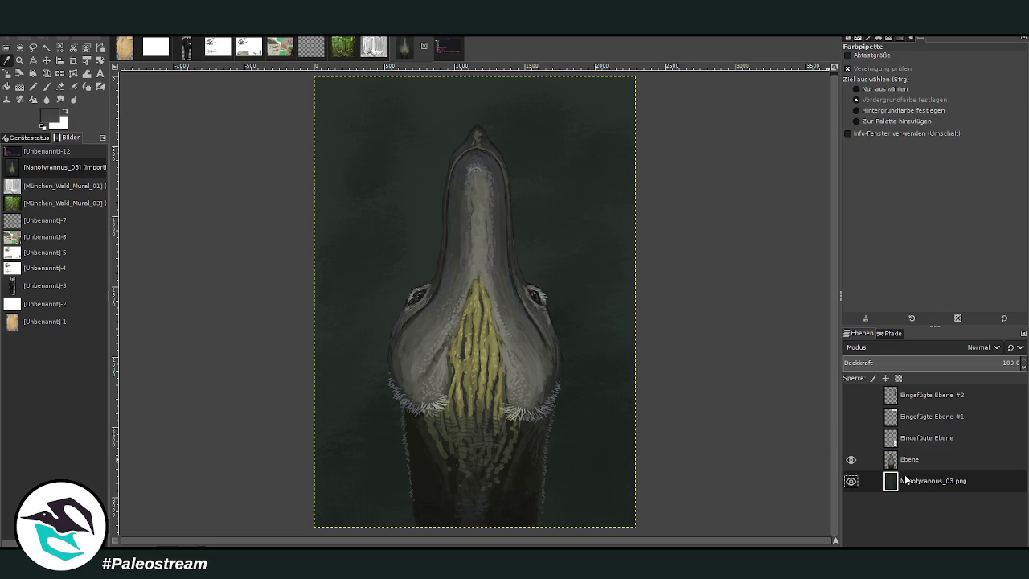
key(ctrl+m)
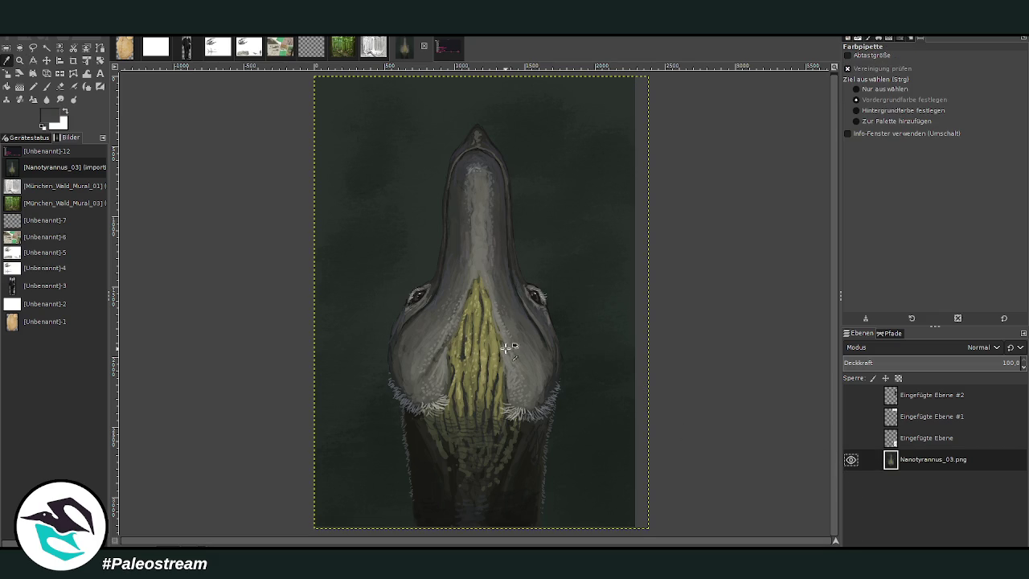
click(72, 60)
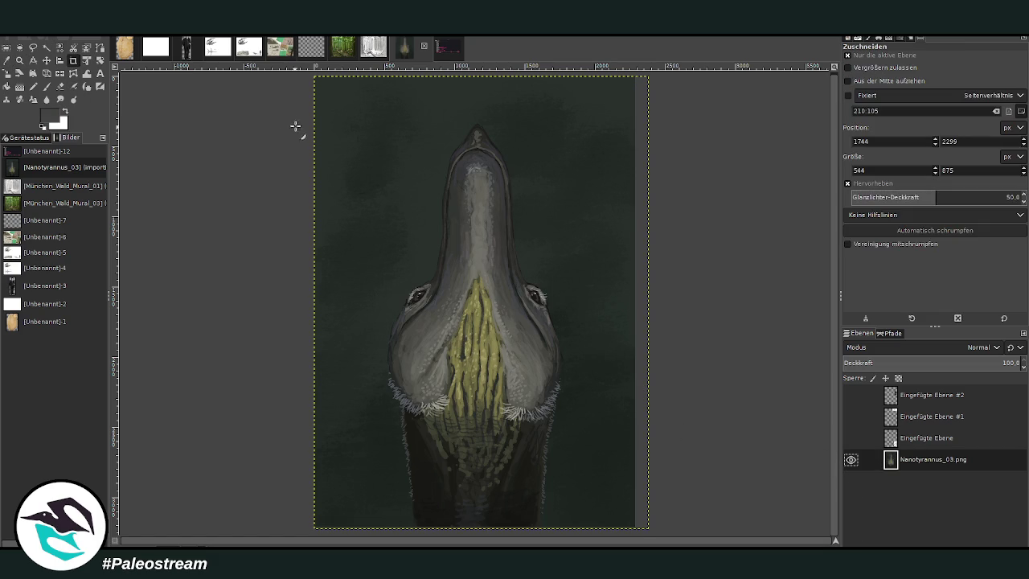
click(847, 54)
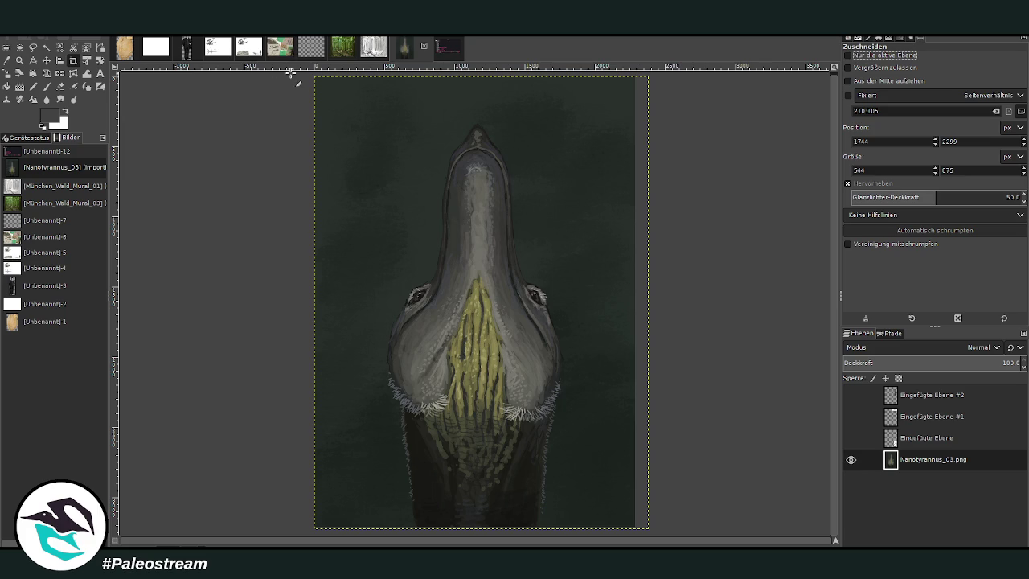
mouse_move(310, 74)
mouse_down()
mouse_move(602, 541)
mouse_move(645, 519)
mouse_up()
click(476, 365)
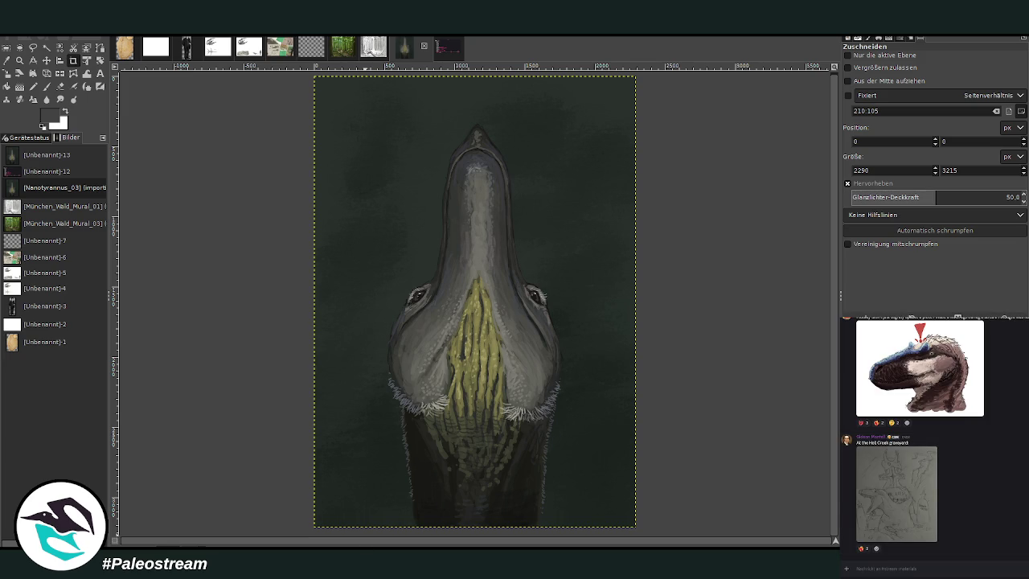
Post the painting in the gallery channel with the caption 'nanotyrannus... again'
key(alt+Down)
key(Escape)
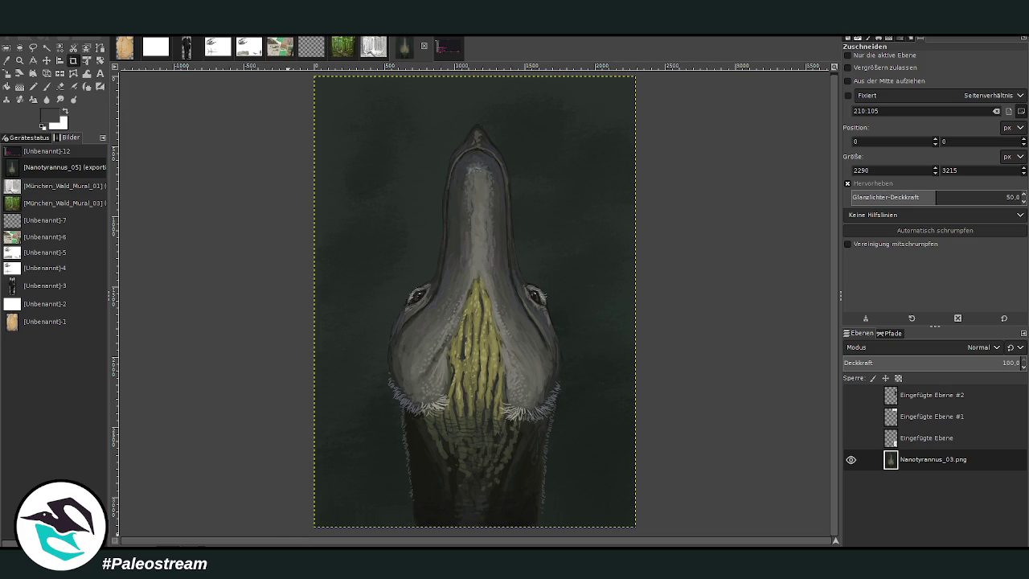
key(ctrl+v)
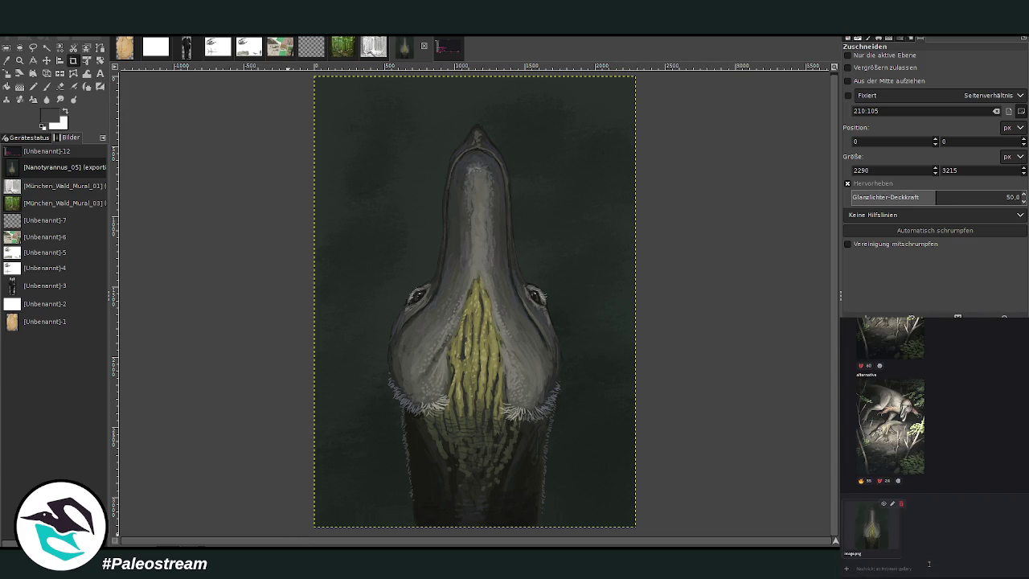
key(Return)
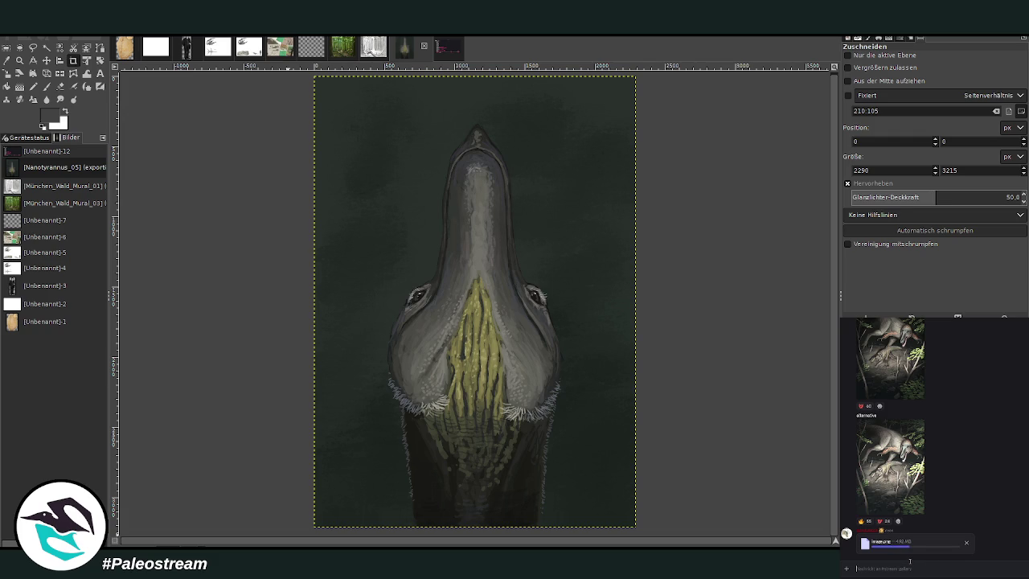
text(al)
text(ra)
text(nnus...)
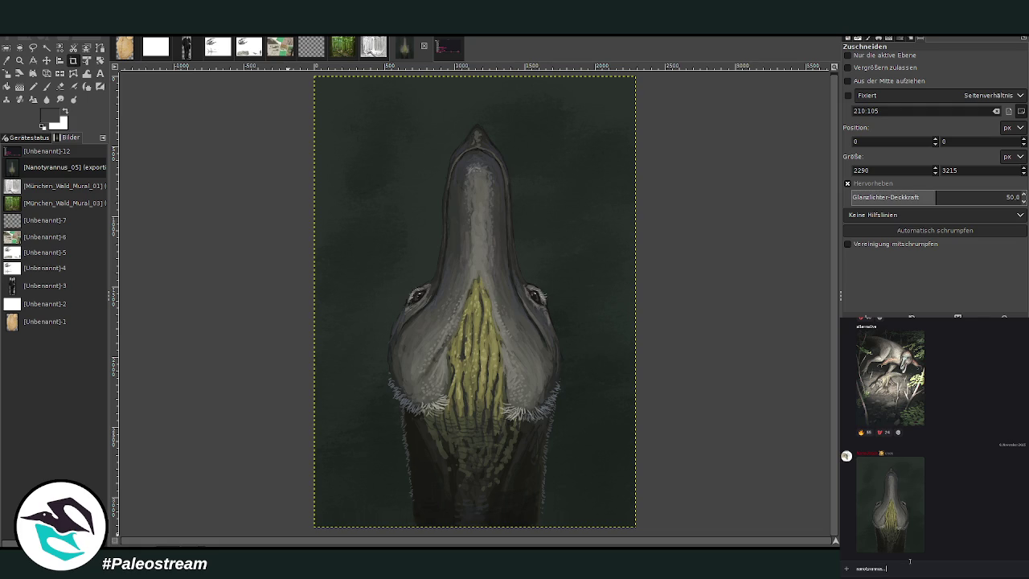
text( ap)
text(ain)
key(Return)
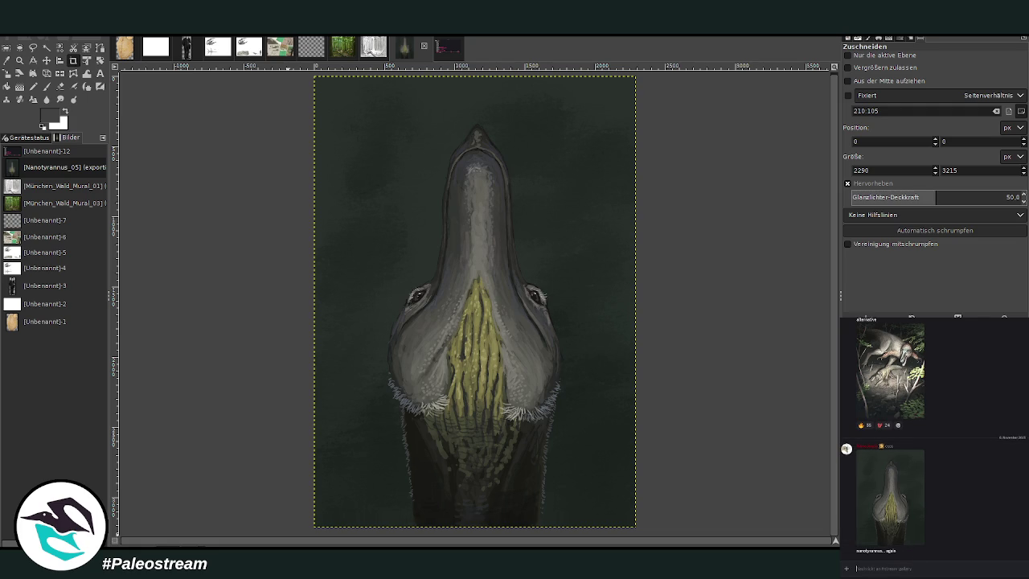
Browse other chat channels, then start a tonal curves adjustment in GIMP
key(alt+Down)
key(alt+Down)
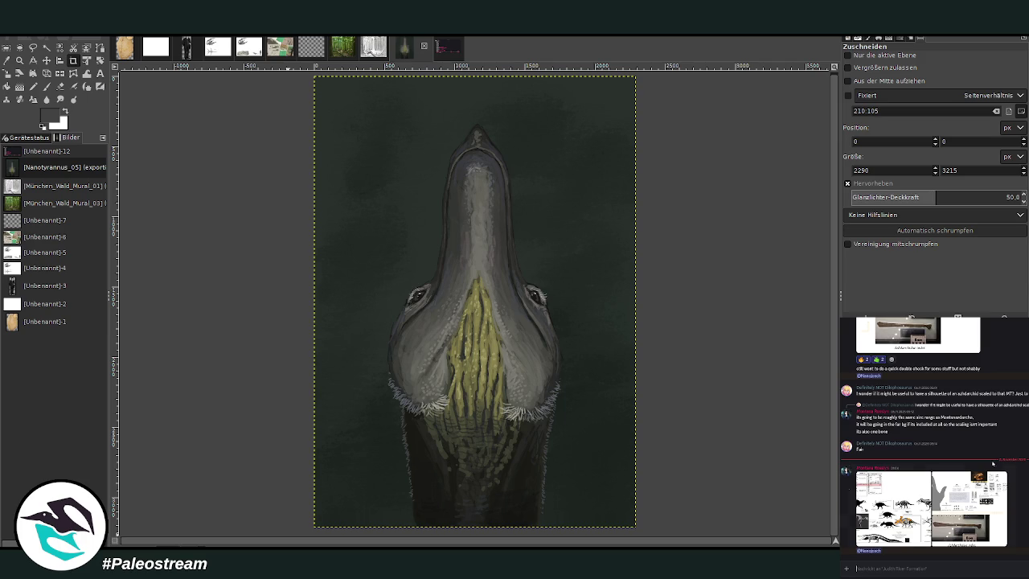
key(alt+Down)
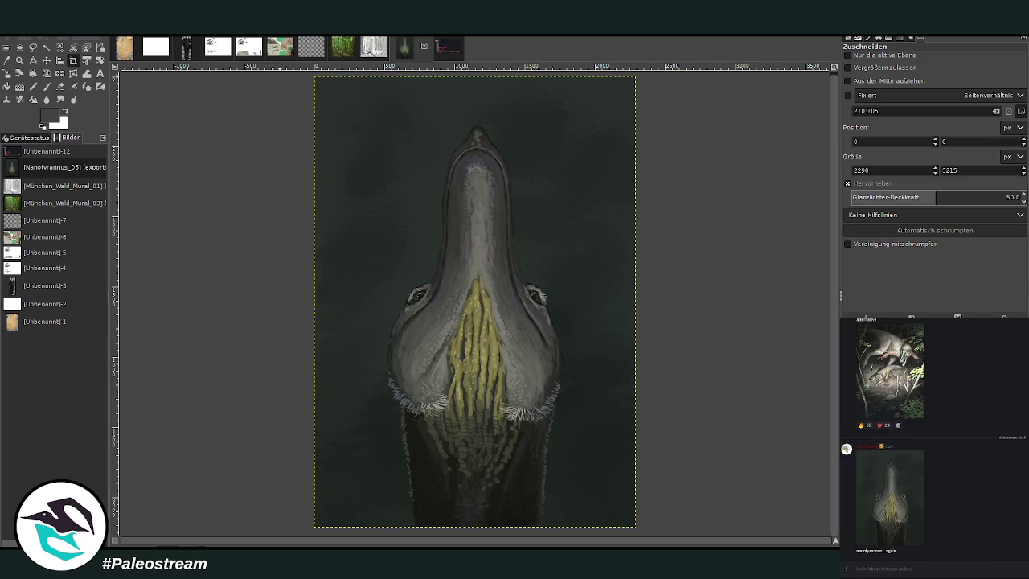
key(ctrl+m)
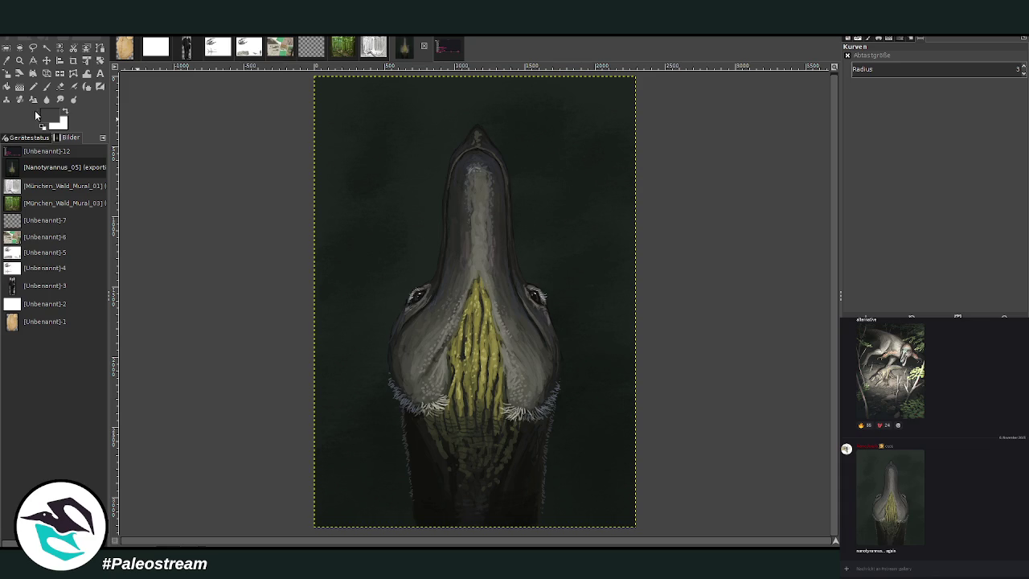
key(ctrl+d)
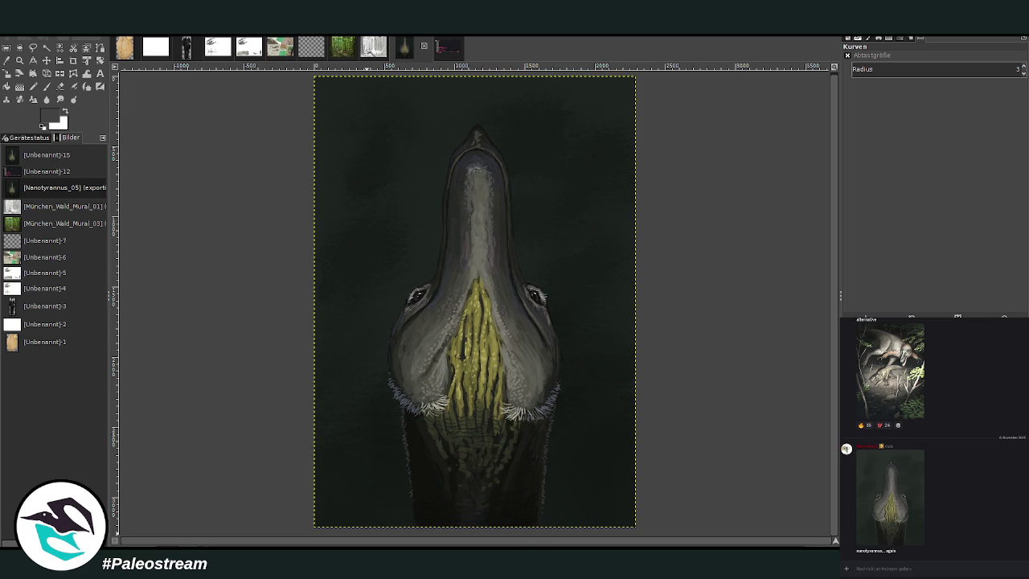
key(ctrl+w)
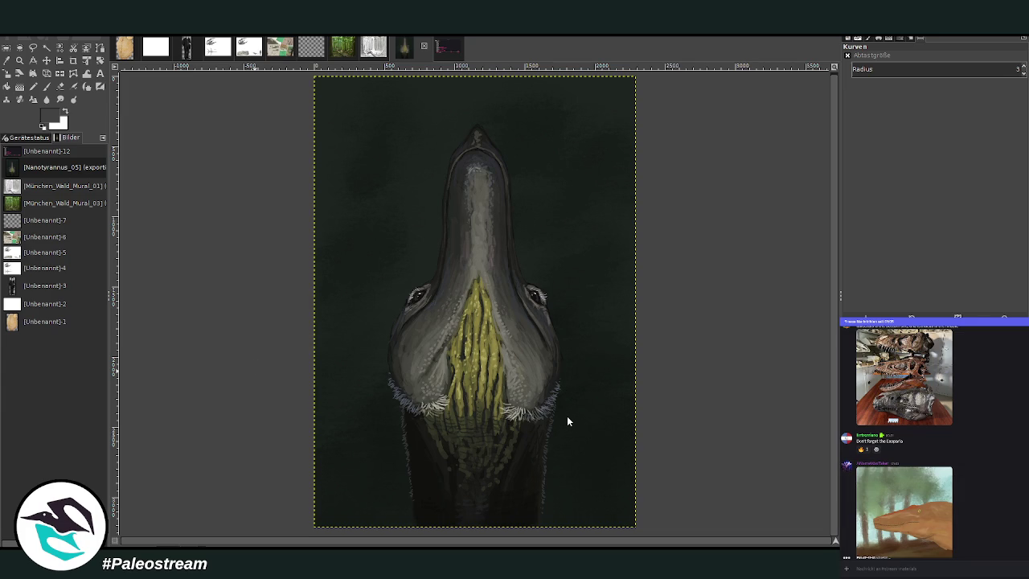
Paste the bingo card as a new image, zoom to fill the window, and set a size-87 brush at 100 opacity
key(ctrl+shift+v)
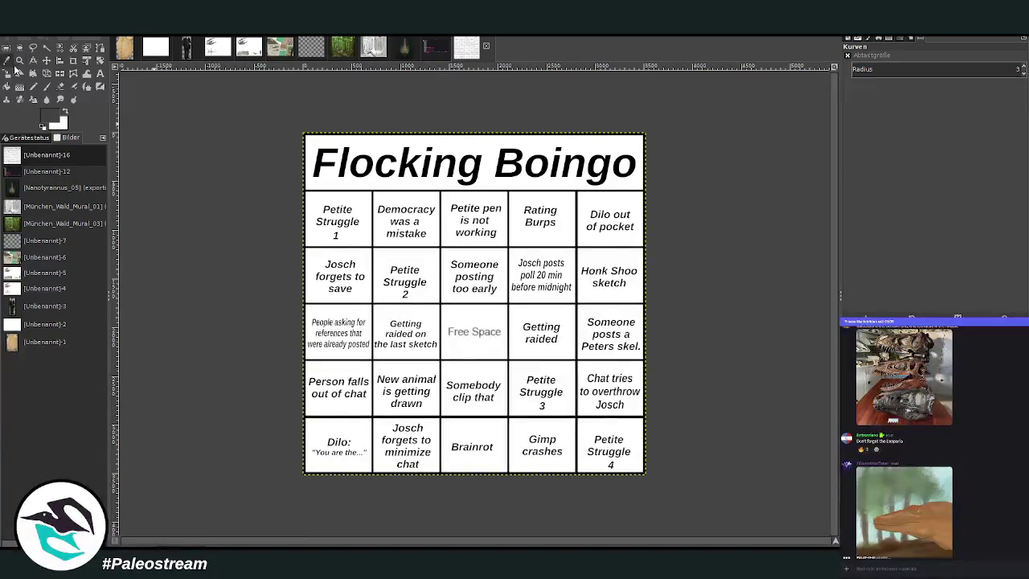
click(19, 60)
drag(292, 123, 677, 483)
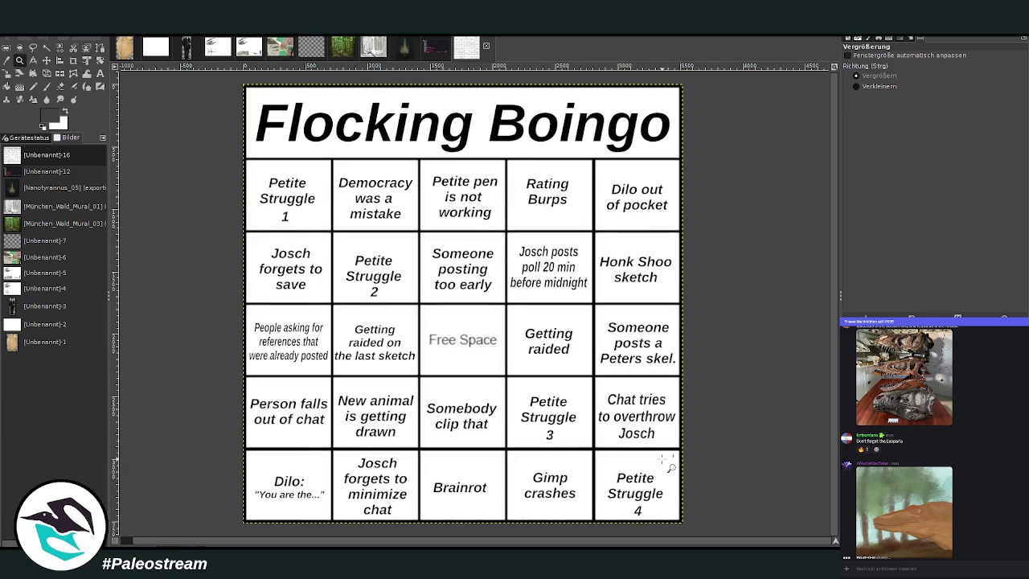
click(46, 86)
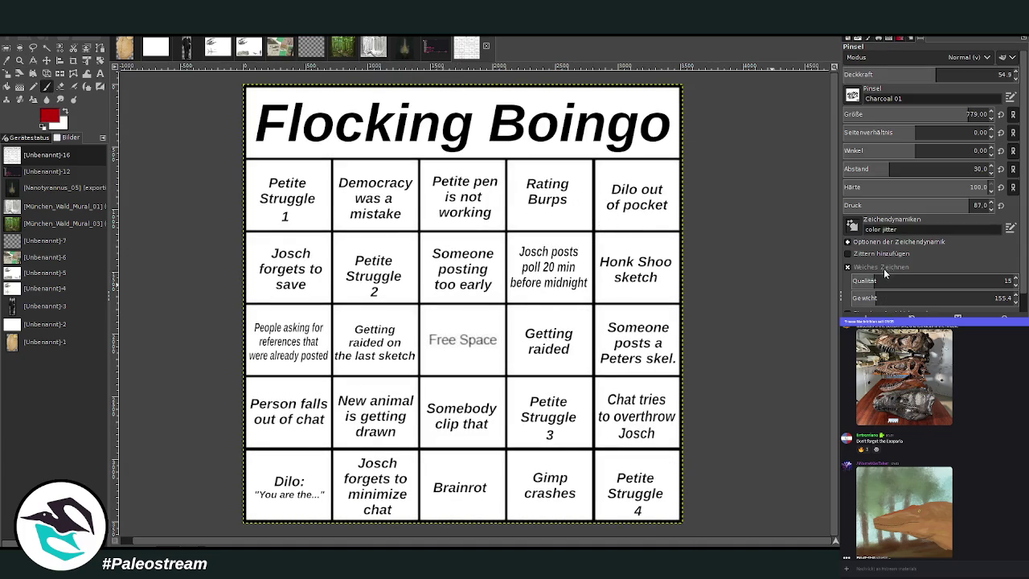
drag(936, 74, 1014, 74)
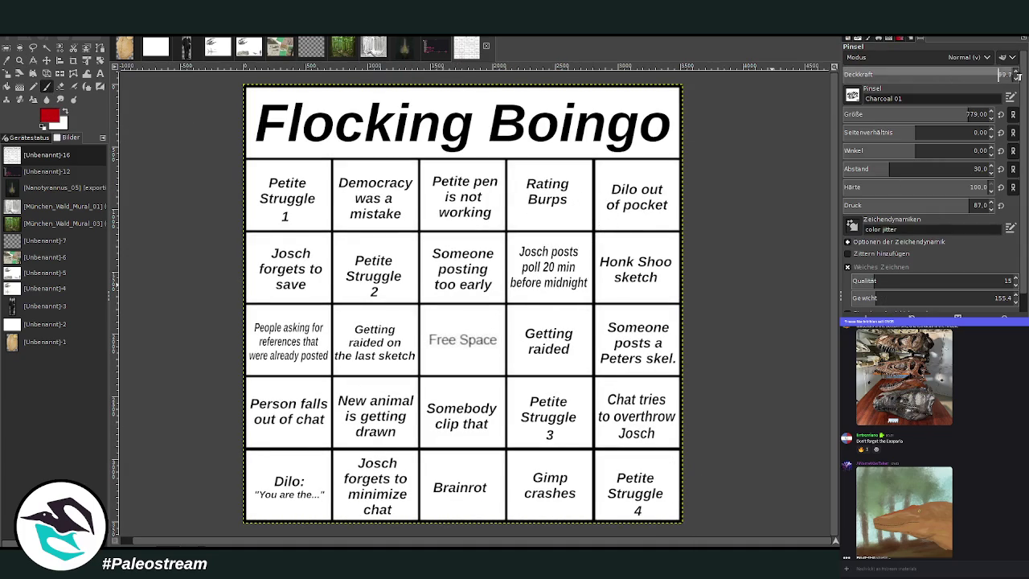
drag(964, 114, 872, 114)
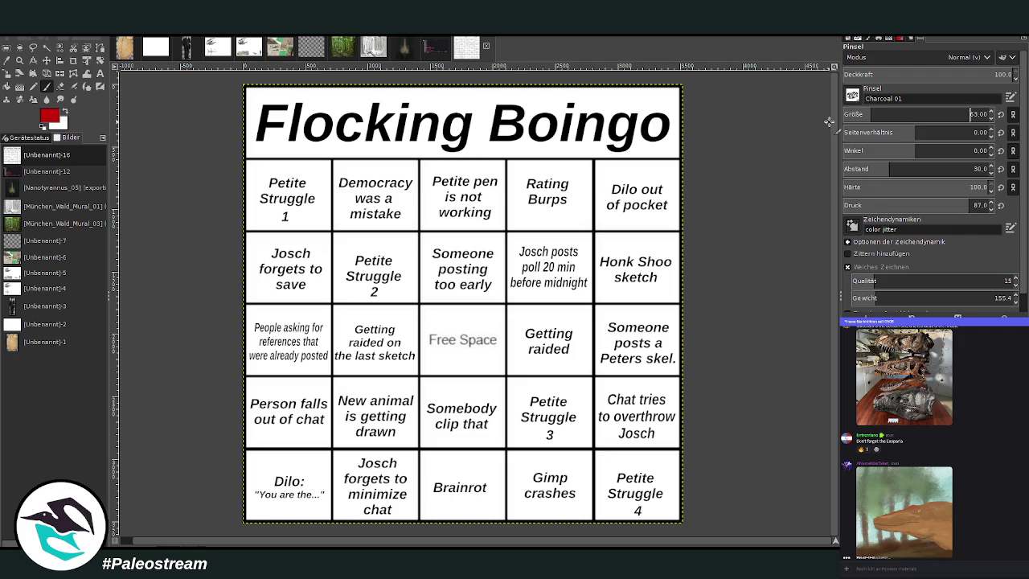
click(877, 114)
Cross out 'Democracy was a mistake', then set brush spacing 18 and X out 'Dilo out of pocket'
mouse_move(336, 172)
mouse_down()
mouse_move(404, 217)
mouse_move(344, 217)
mouse_up()
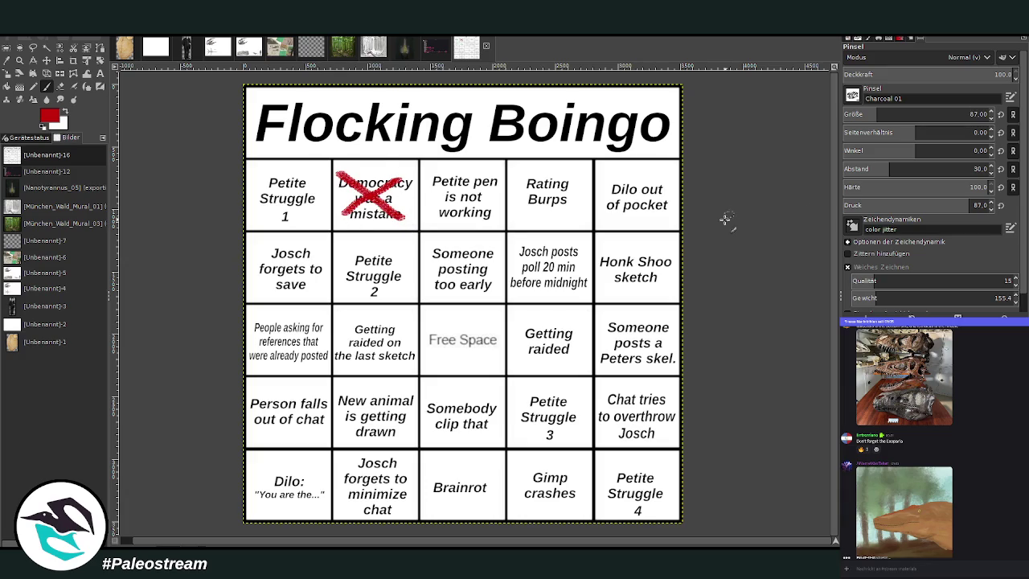
click(879, 167)
drag(605, 173, 664, 221)
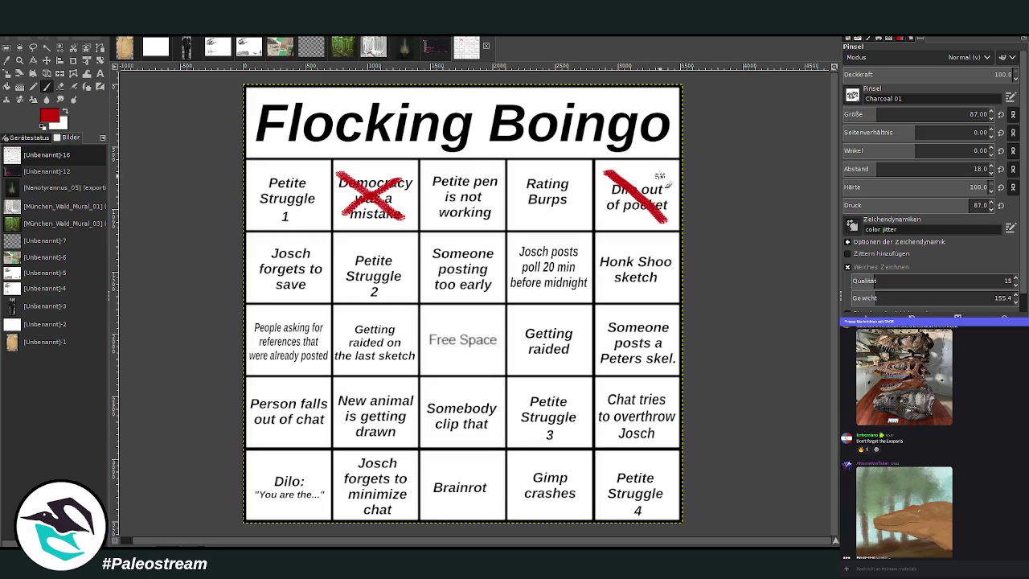
drag(664, 171, 603, 214)
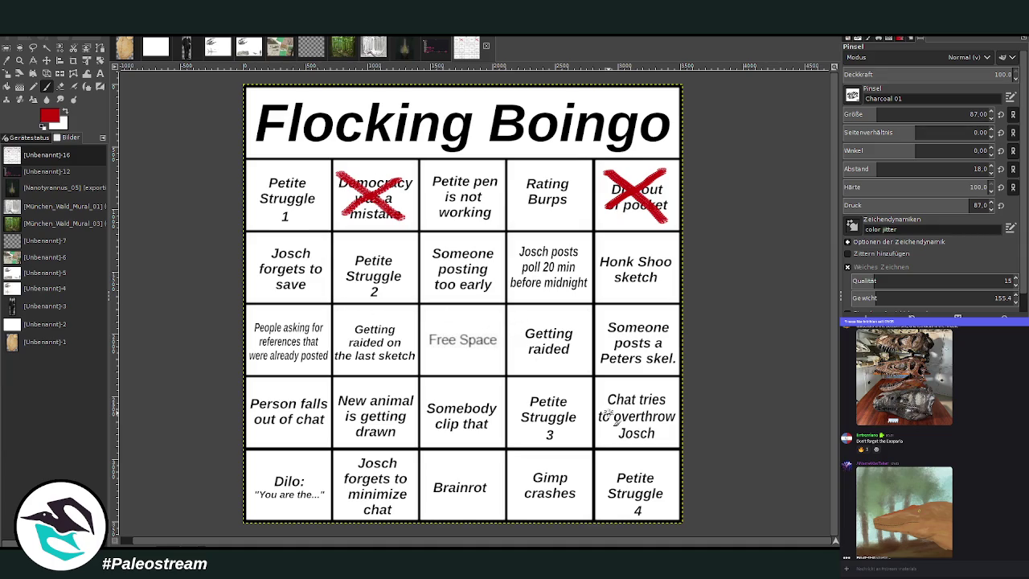
Red-X the 'Chat tries to overthrow Josch' and 'Petite Struggle 1' squares, then return to the Nanotyrannus painting
drag(608, 391, 670, 450)
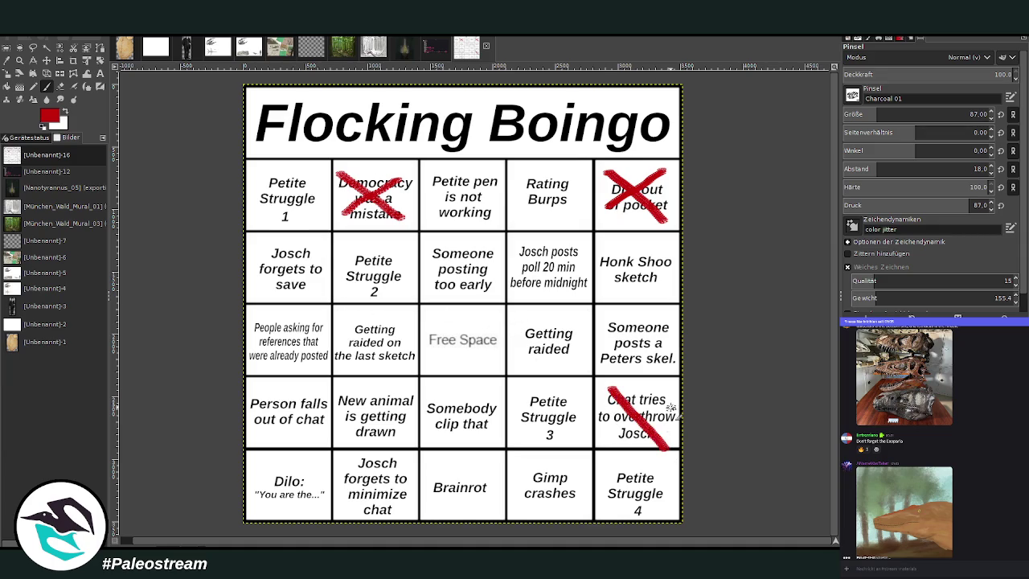
drag(674, 394, 609, 438)
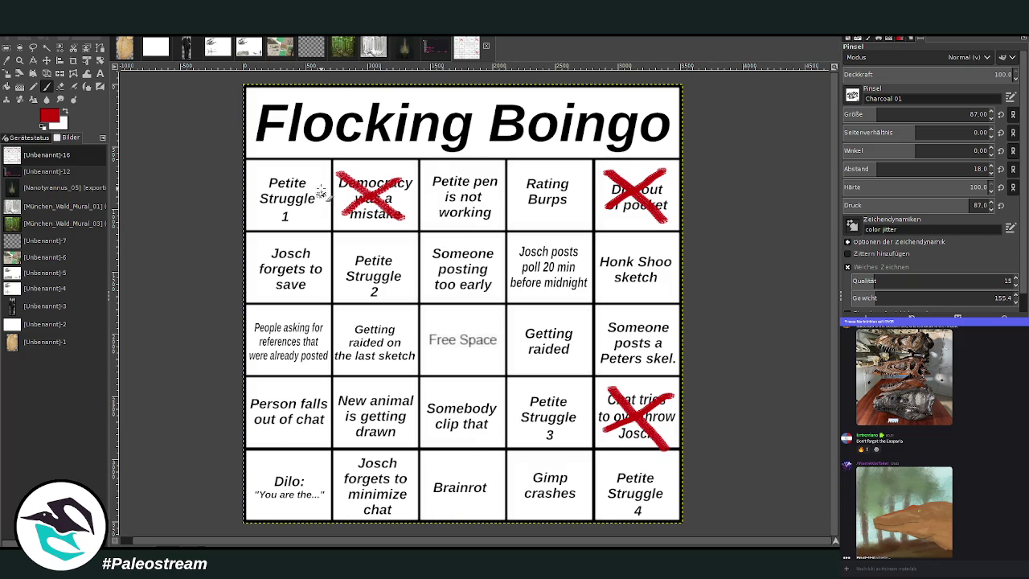
drag(313, 171, 257, 219)
drag(265, 166, 314, 220)
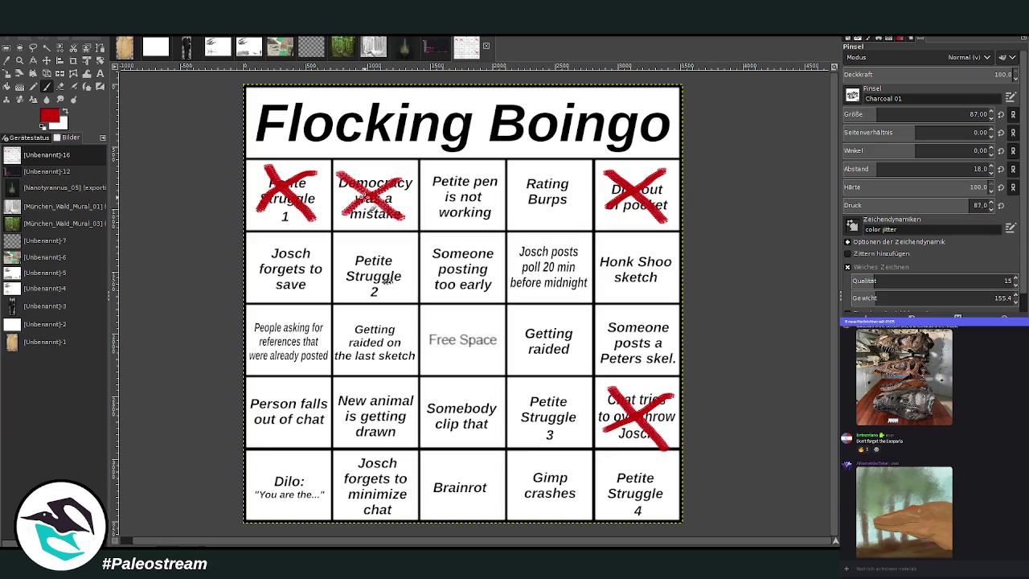
click(405, 46)
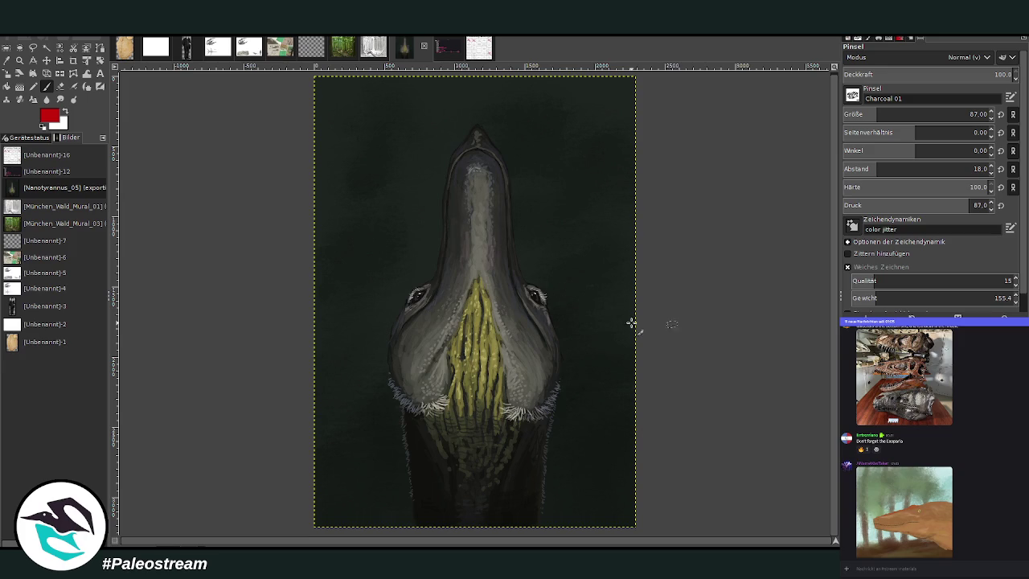
Paint a short red brow stroke above the Nanotyrannus's right eye and its left eye
drag(527, 282, 550, 276)
drag(411, 279, 430, 284)
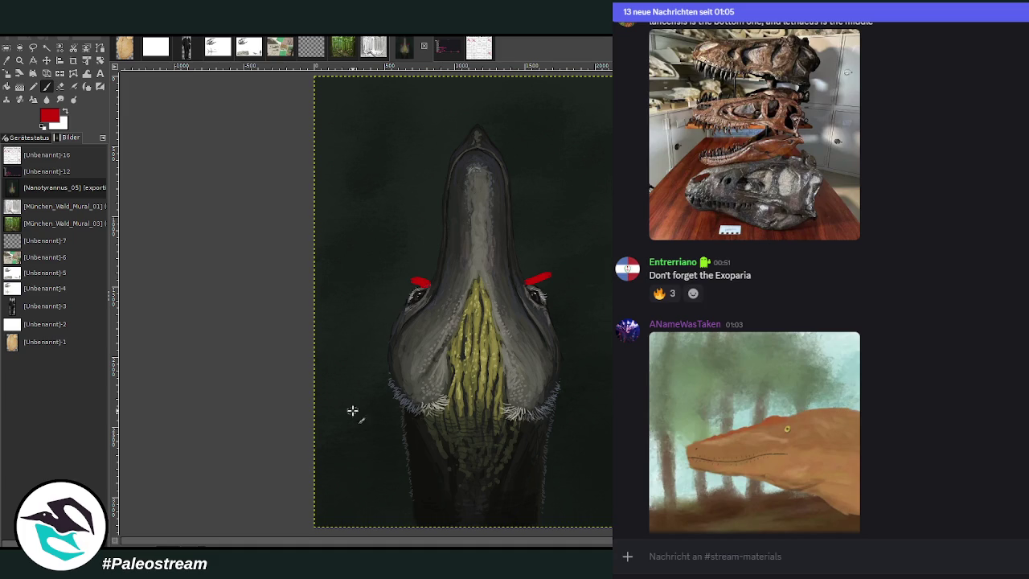
On the bingo card, paint a red X over the 'Petite pen is not working' square
click(475, 48)
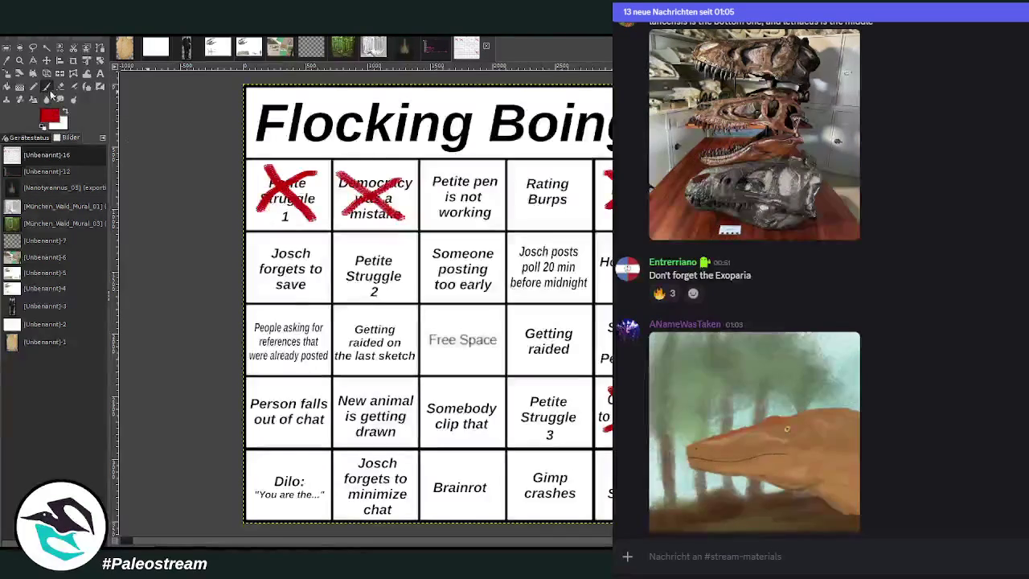
drag(486, 175, 436, 215)
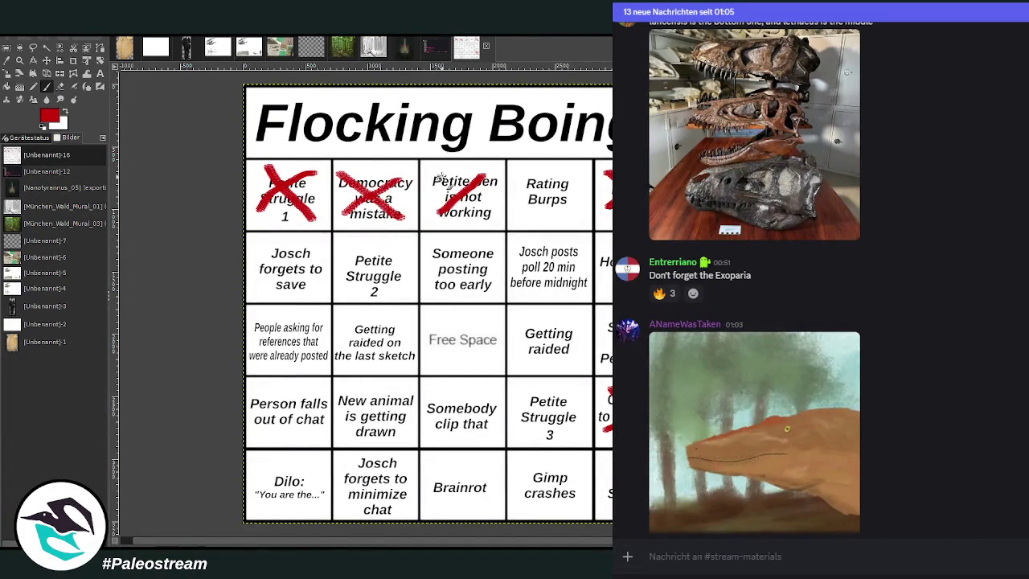
drag(438, 175, 484, 220)
click(954, 437)
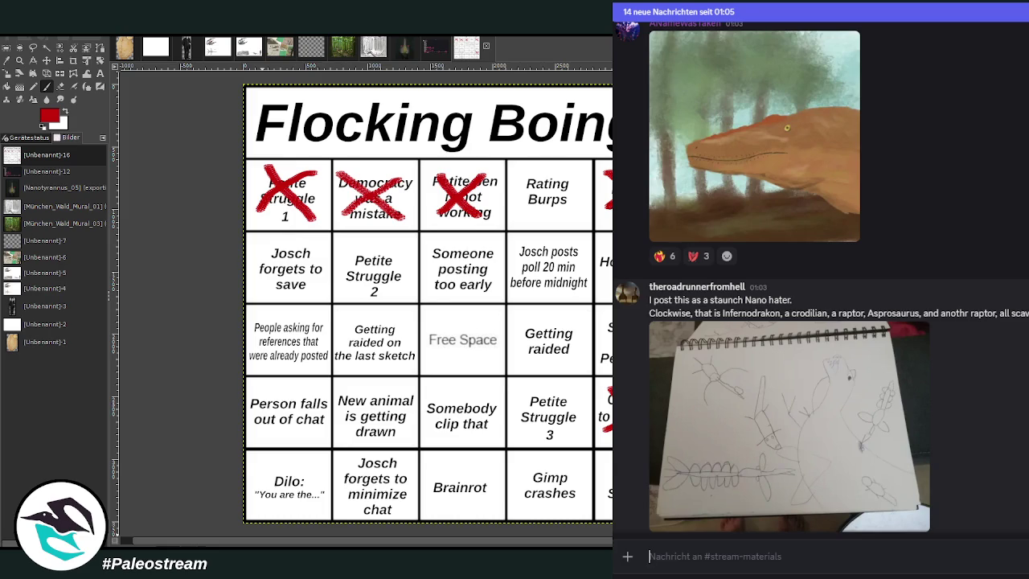
View the posted notebook sketch enlarged twice, then scroll down the channel
click(847, 413)
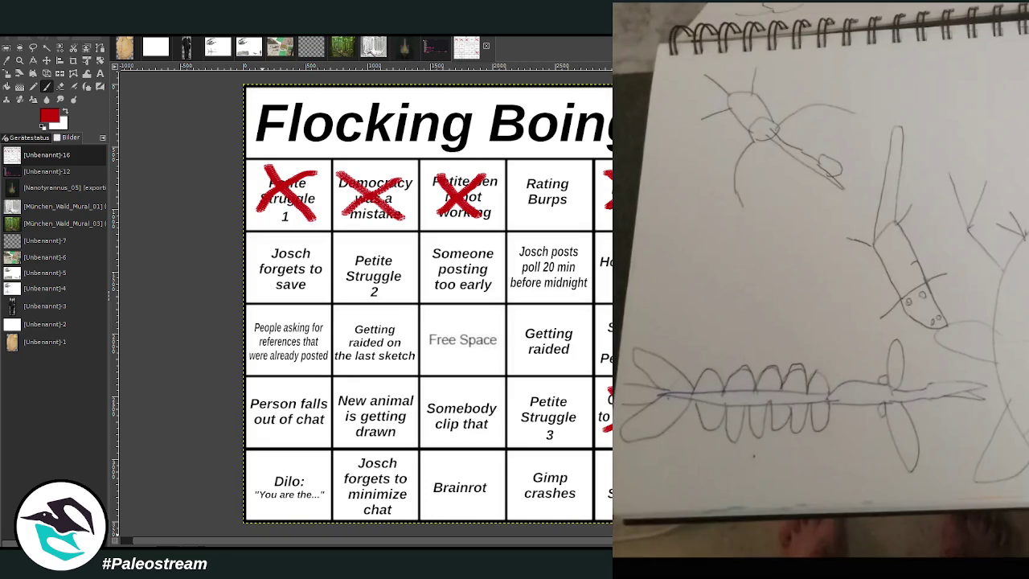
key(Escape)
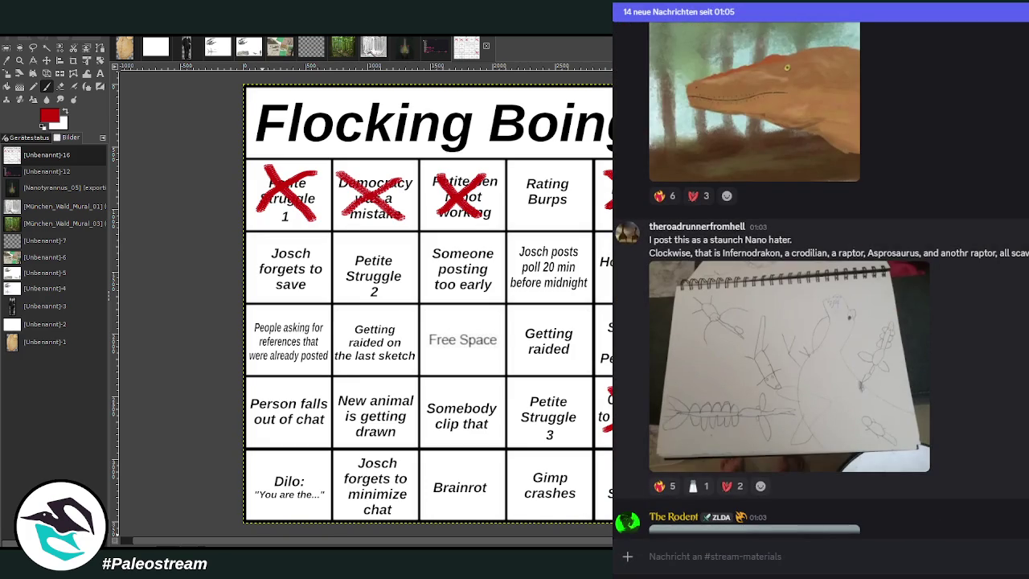
click(867, 359)
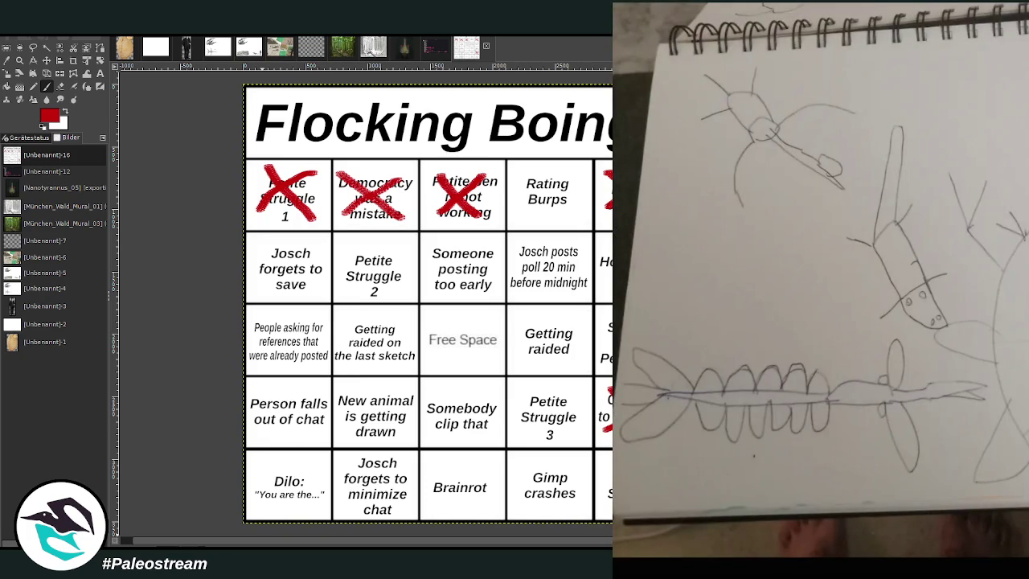
key(Escape)
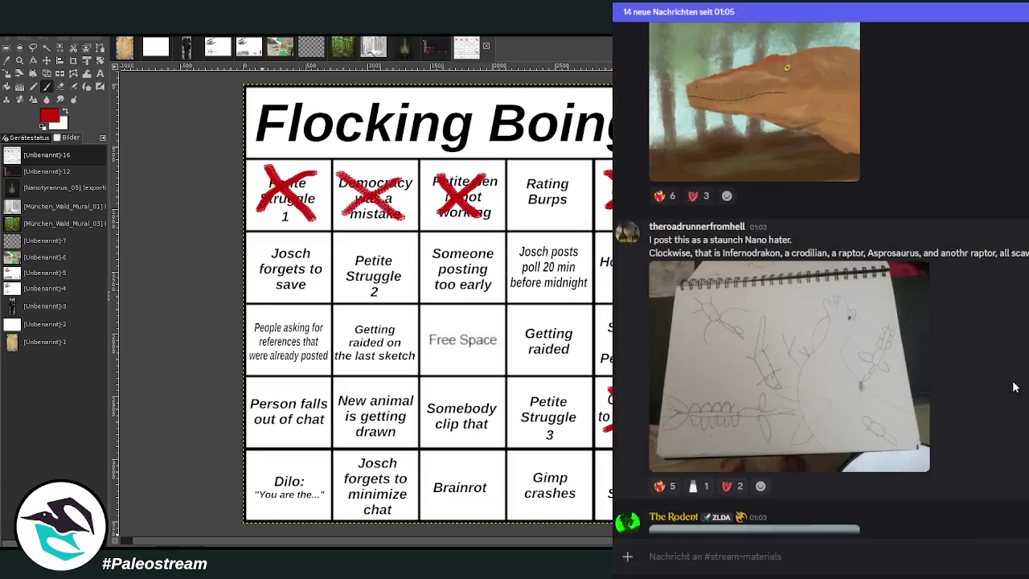
scroll(1023, 377, down, 3)
scroll(1023, 378, down, 2)
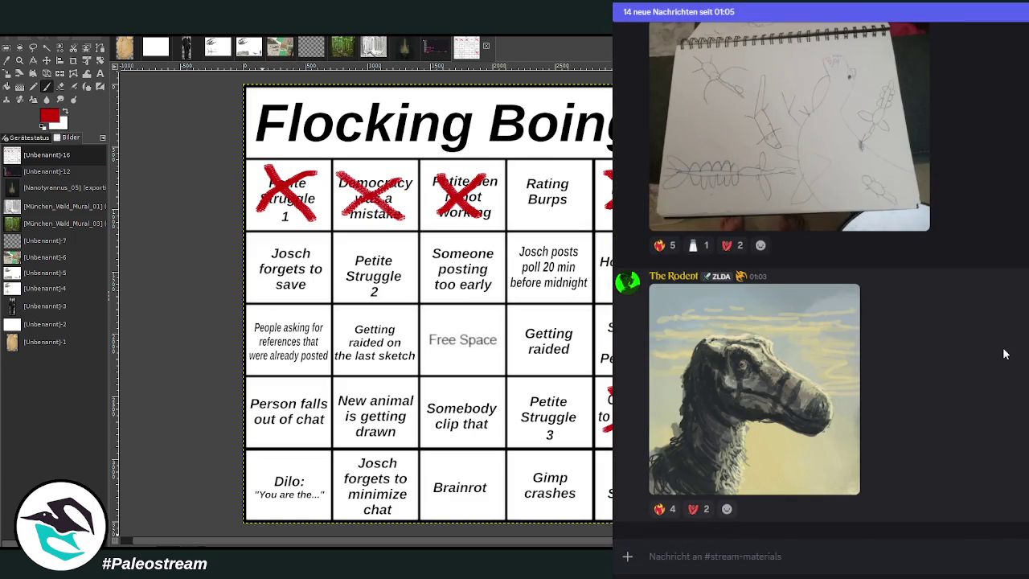
Enlarge the grey dinosaur painting, close it, and scroll further down
click(802, 359)
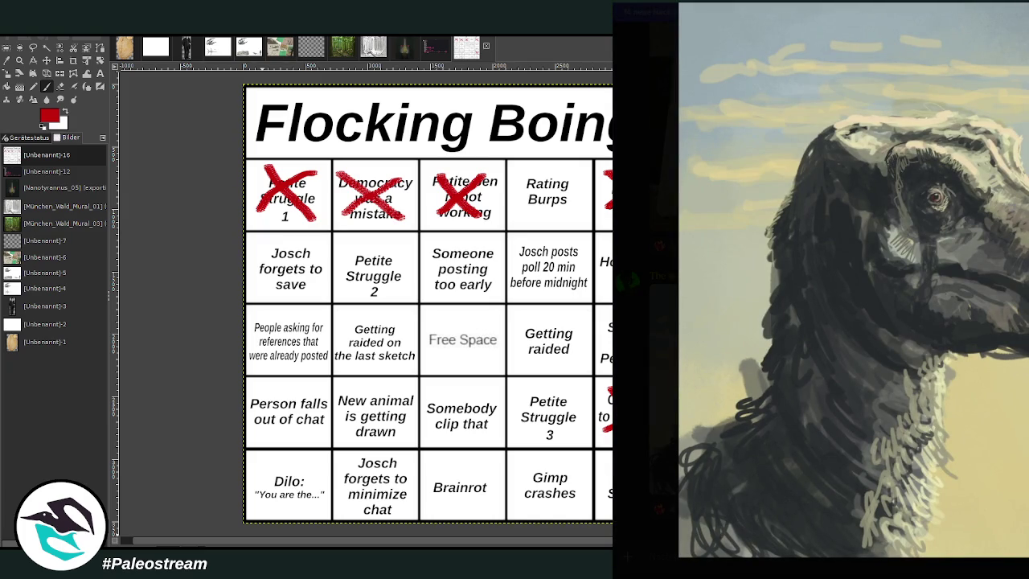
key(Escape)
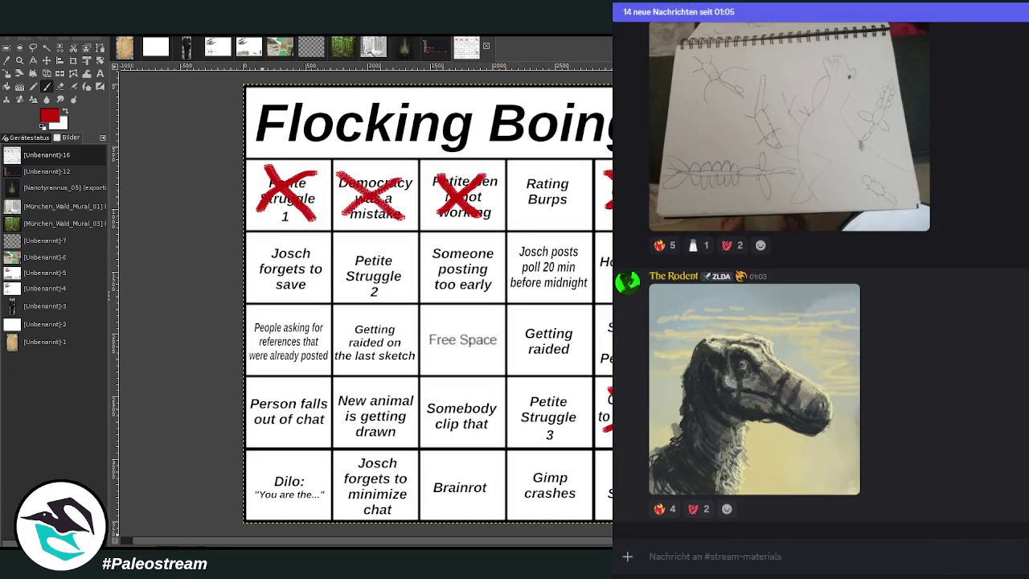
scroll(819, 277, down, 3)
scroll(820, 277, down, 2)
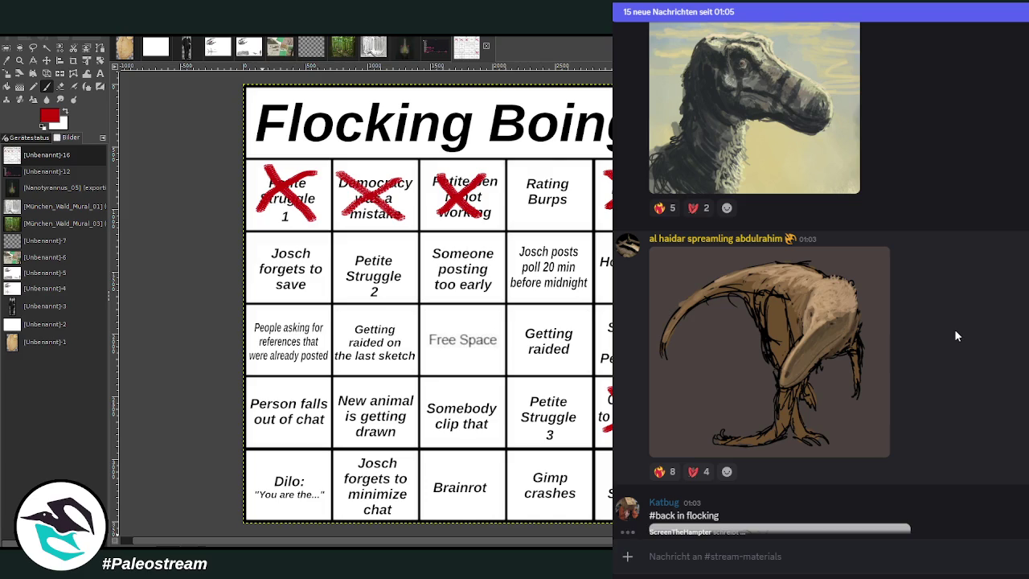
Enlarge the brown dinosaur drawing, then close the viewer again
click(725, 361)
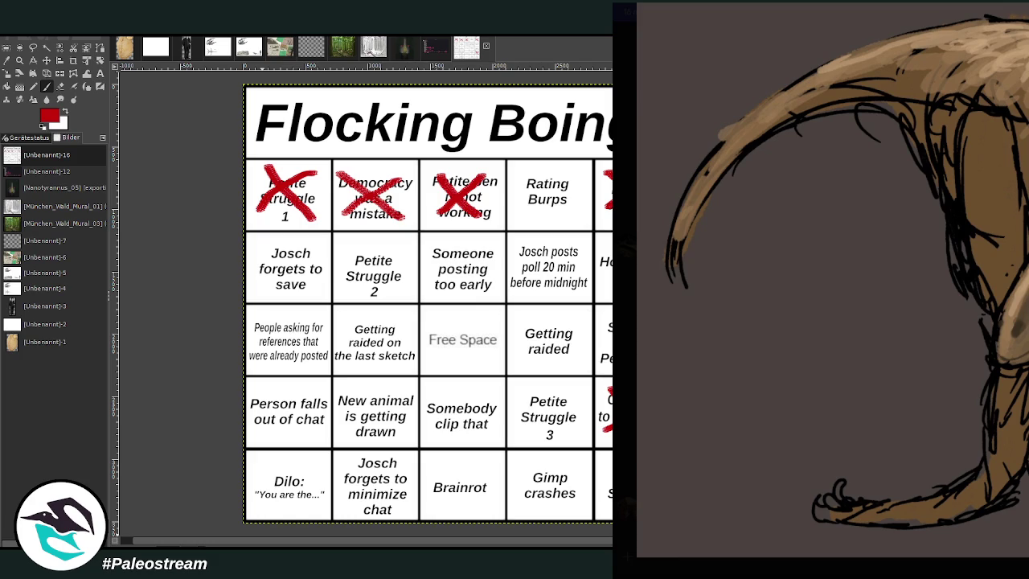
key(Escape)
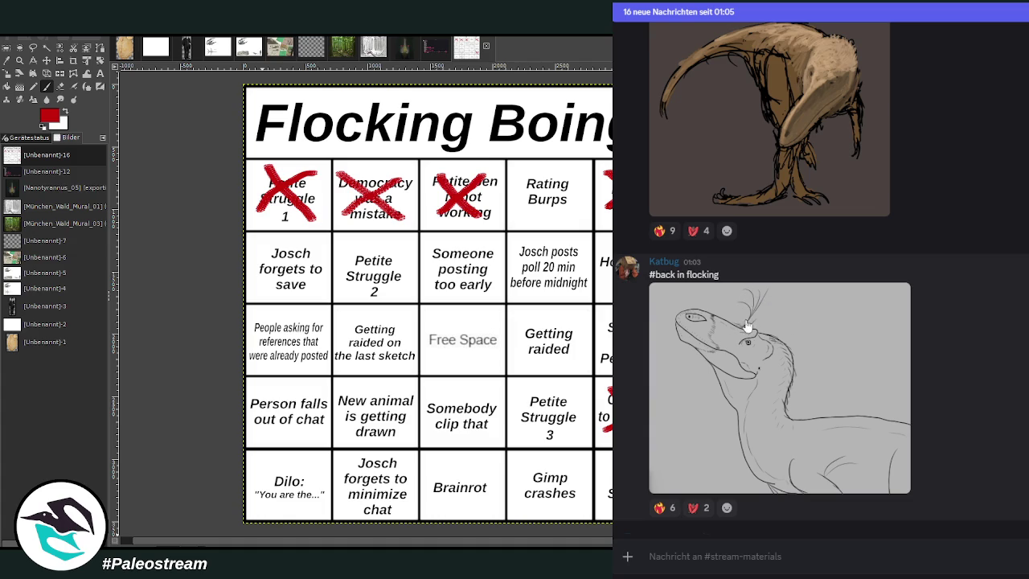
scroll(1015, 346, down, 1)
scroll(1015, 341, down, 3)
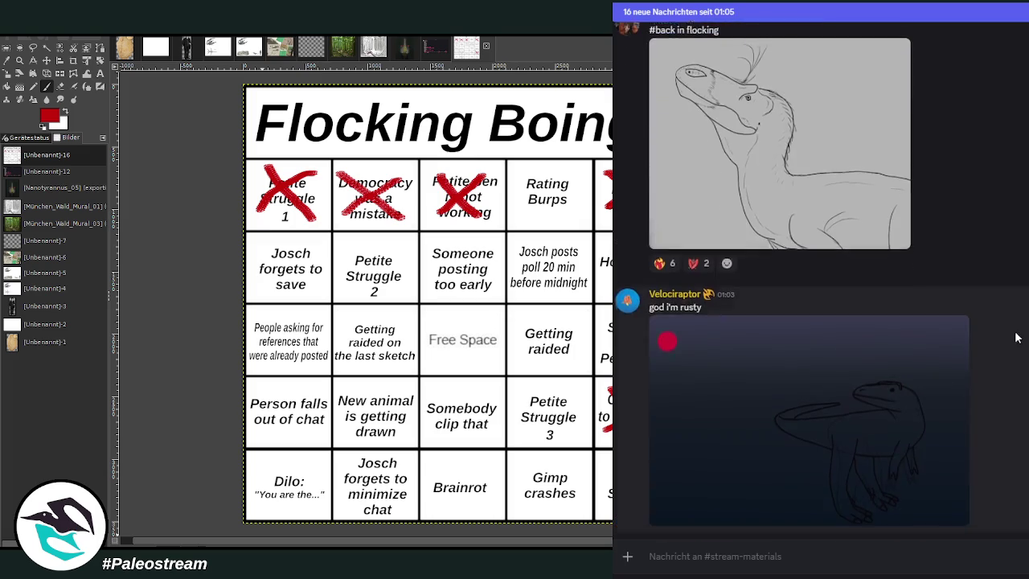
scroll(1015, 338, down, 2)
scroll(1015, 337, up, 1)
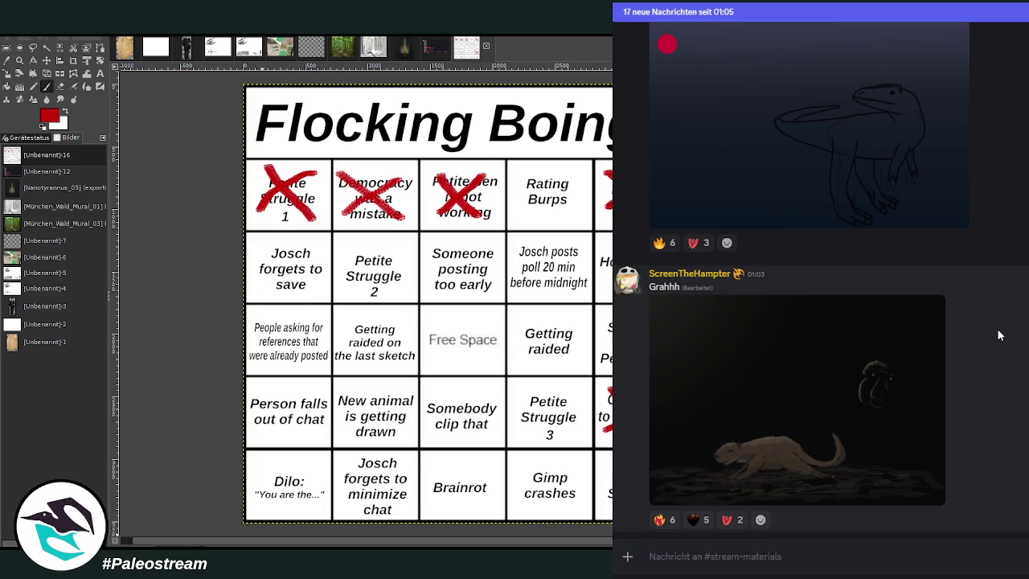
scroll(998, 335, down, 3)
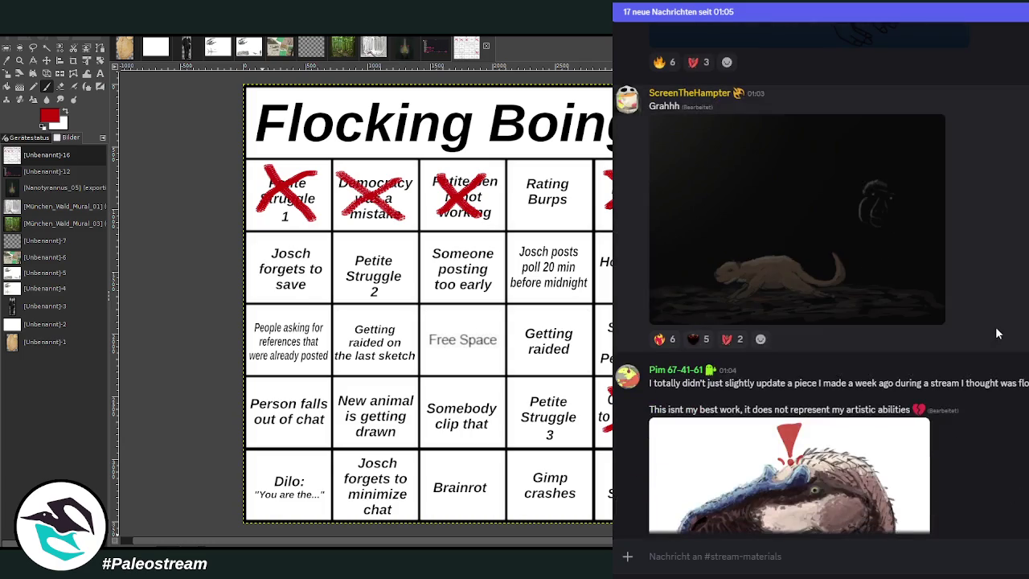
scroll(996, 333, down, 2)
scroll(1002, 385, down, 2)
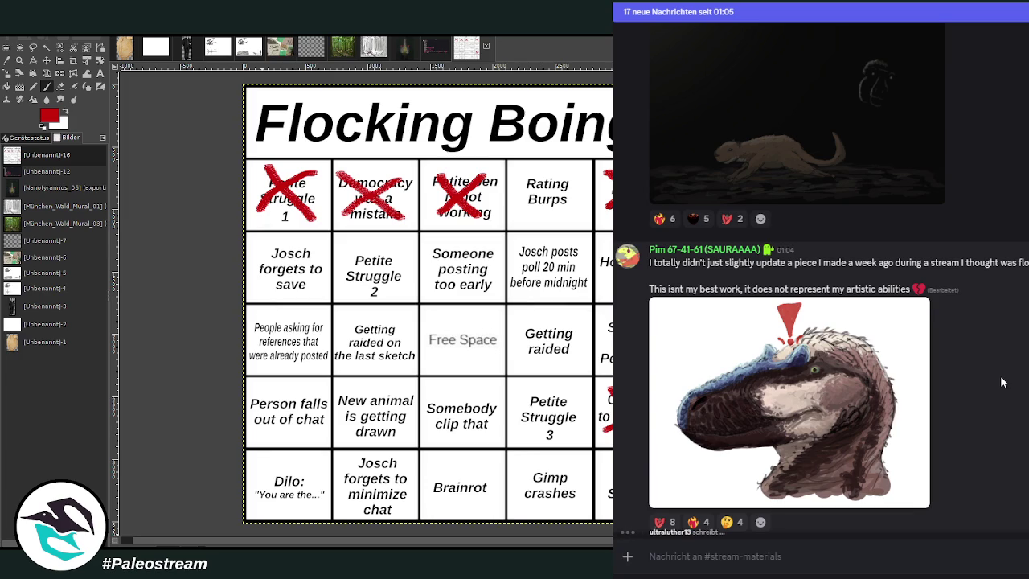
click(724, 256)
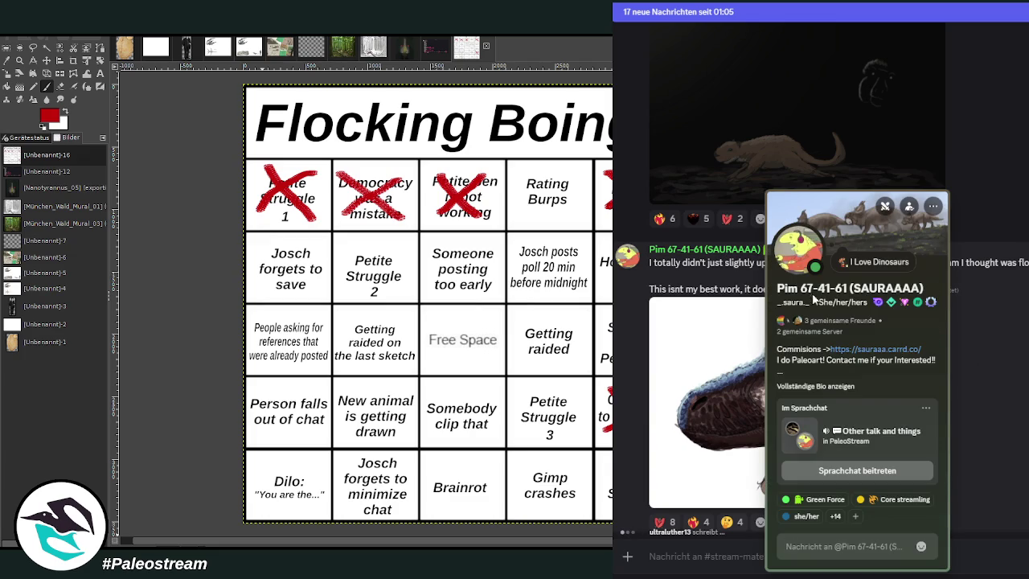
key(Escape)
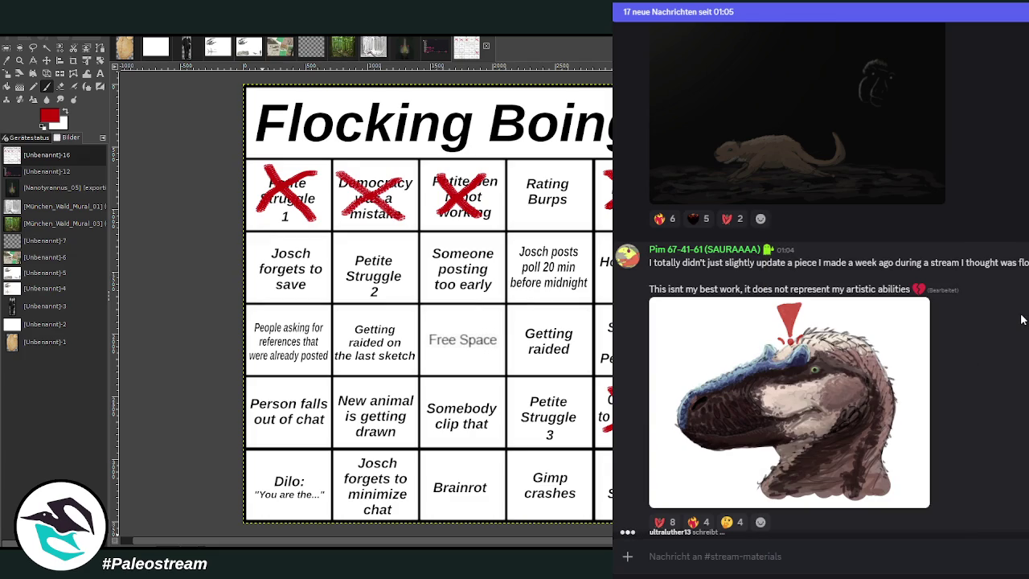
scroll(1020, 319, up, 2)
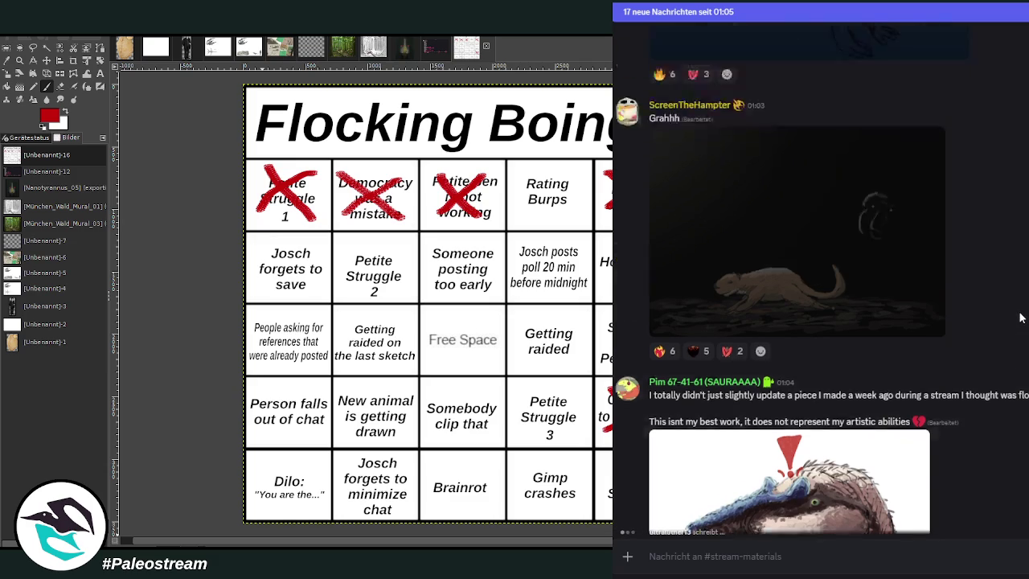
scroll(1019, 318, up, 1)
scroll(1019, 318, up, 3)
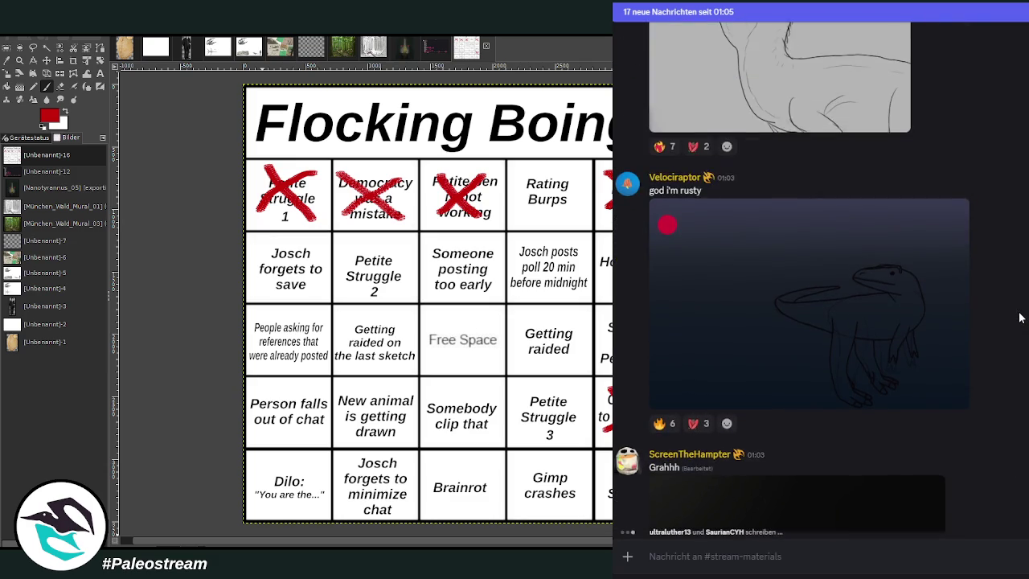
scroll(1019, 319, down, 5)
scroll(1019, 318, down, 4)
scroll(1019, 318, up, 2)
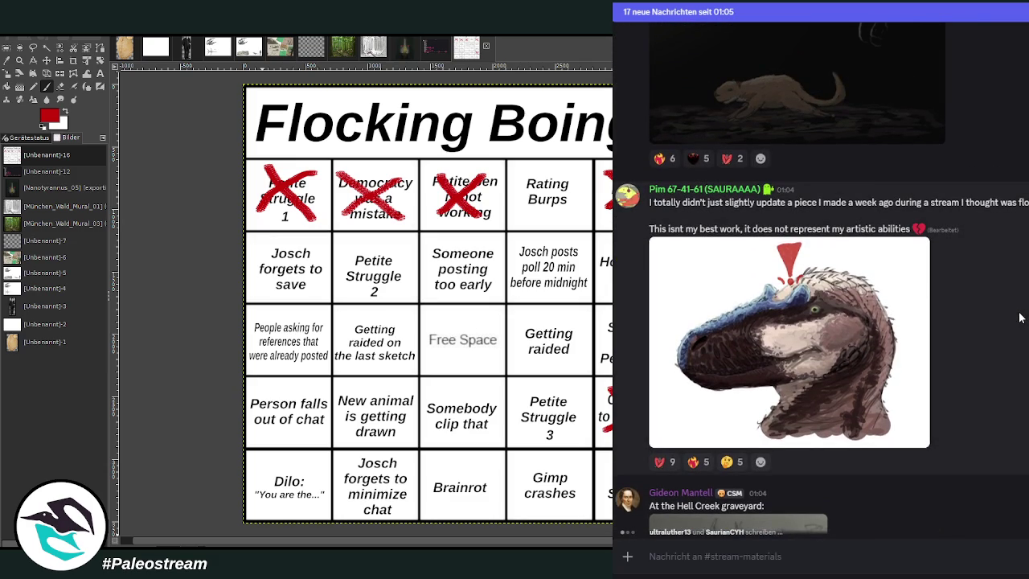
scroll(1019, 319, down, 4)
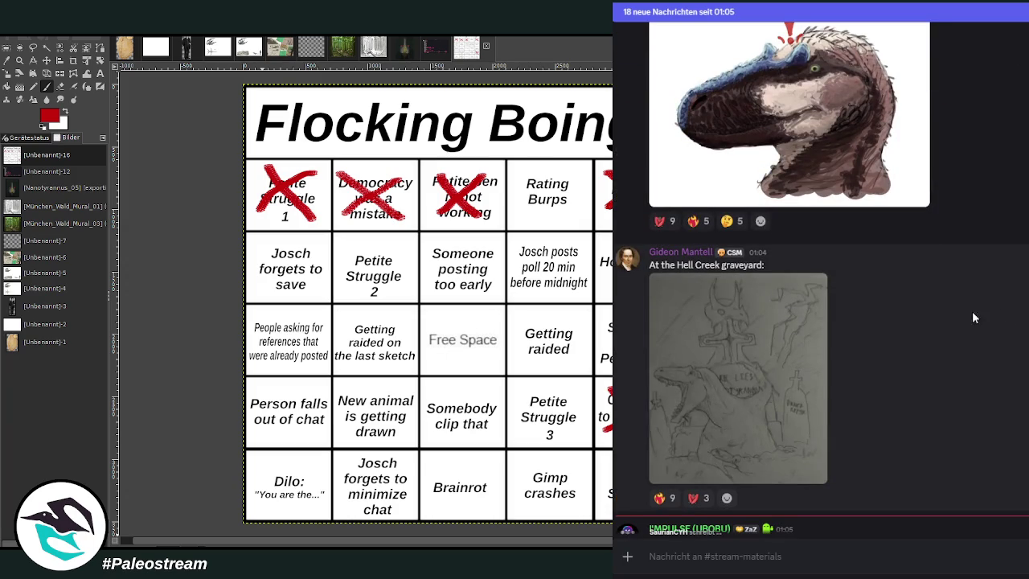
click(706, 254)
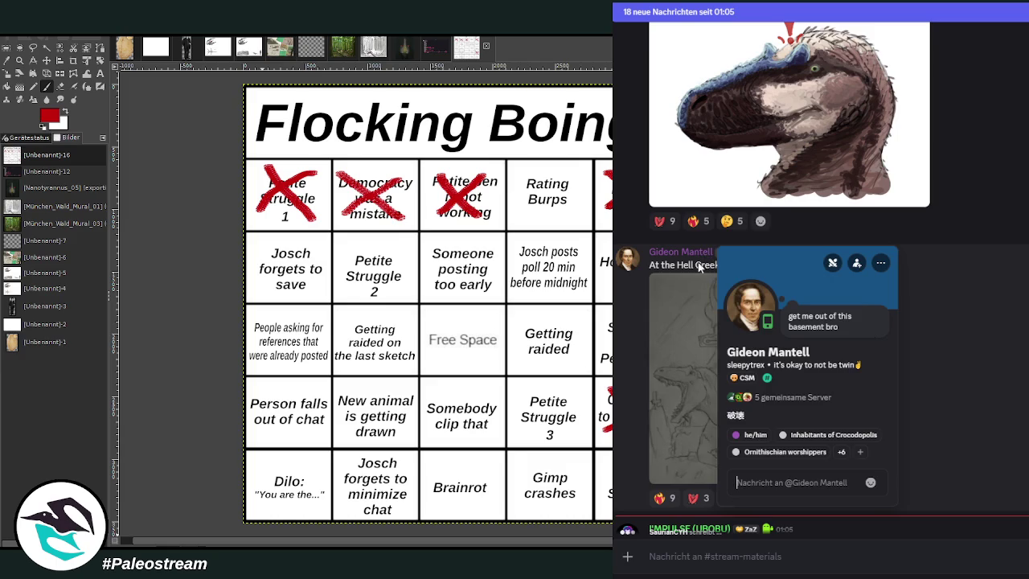
click(1022, 369)
scroll(942, 351, down, 3)
scroll(943, 350, up, 3)
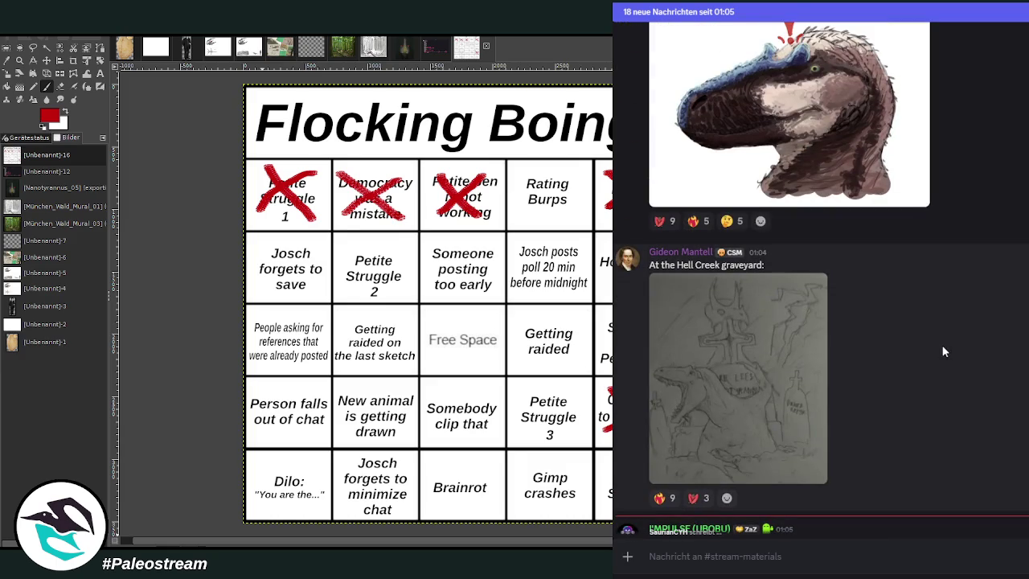
click(711, 363)
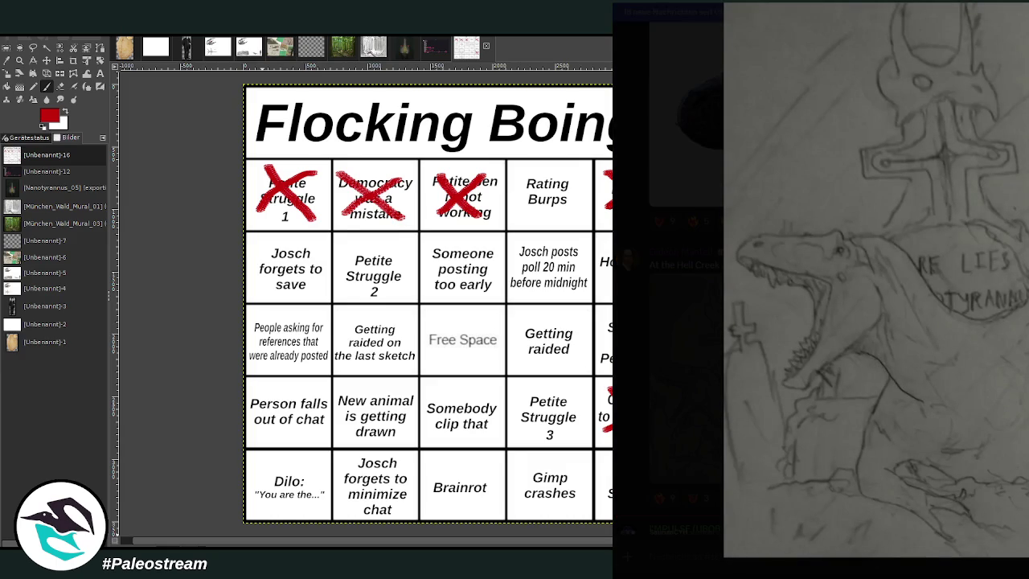
click(1022, 363)
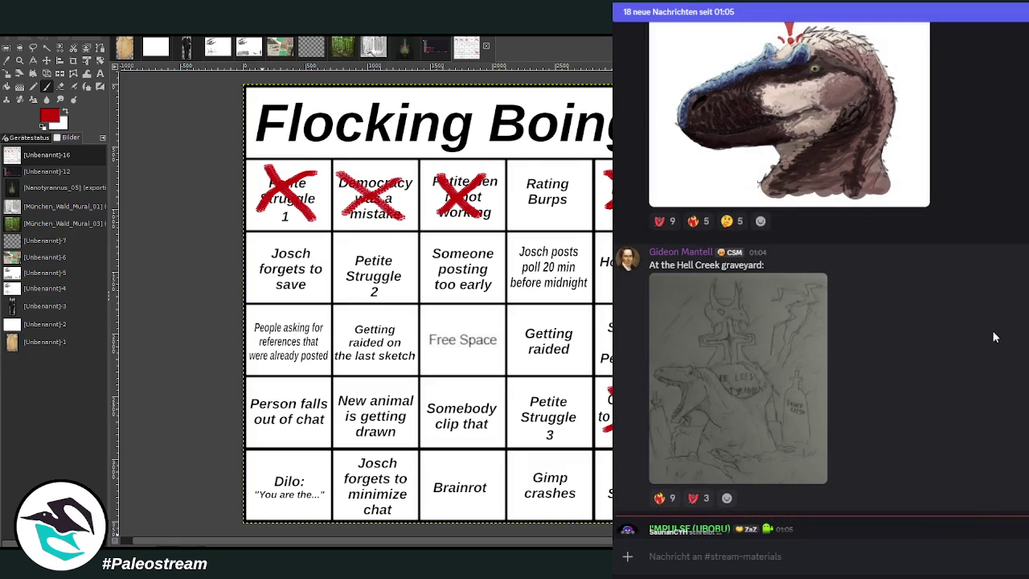
scroll(991, 330, down, 3)
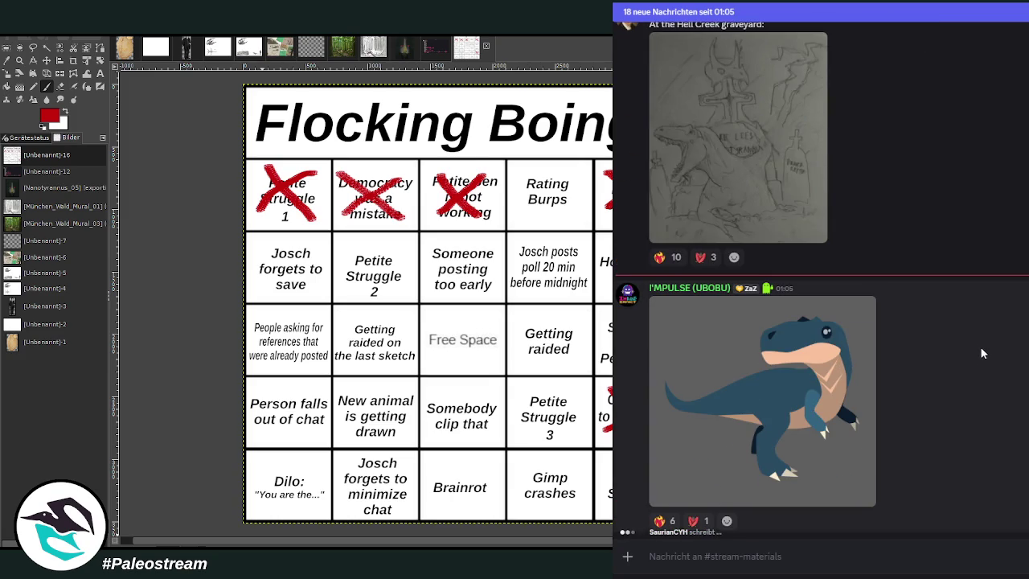
click(770, 366)
click(921, 345)
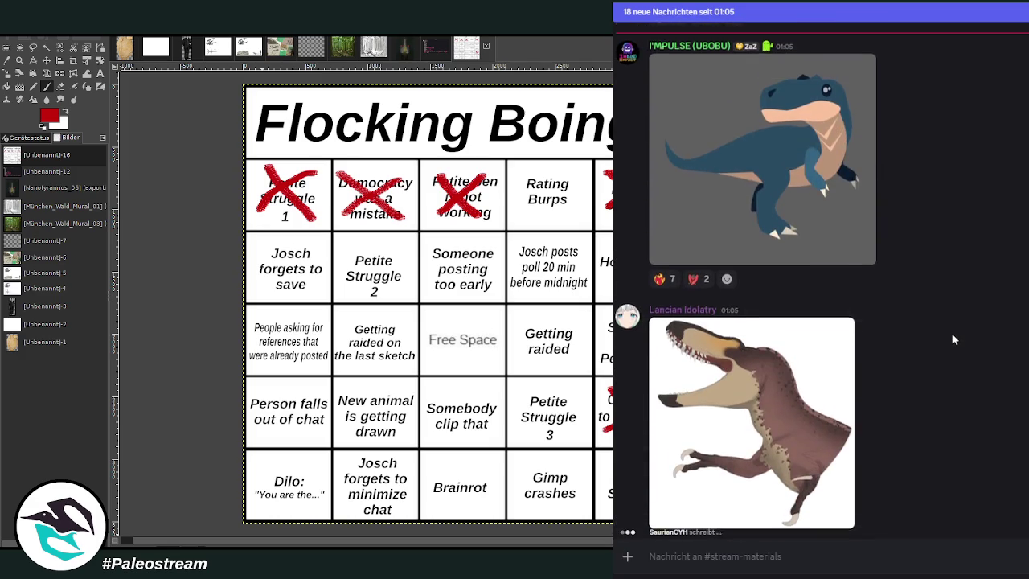
click(786, 338)
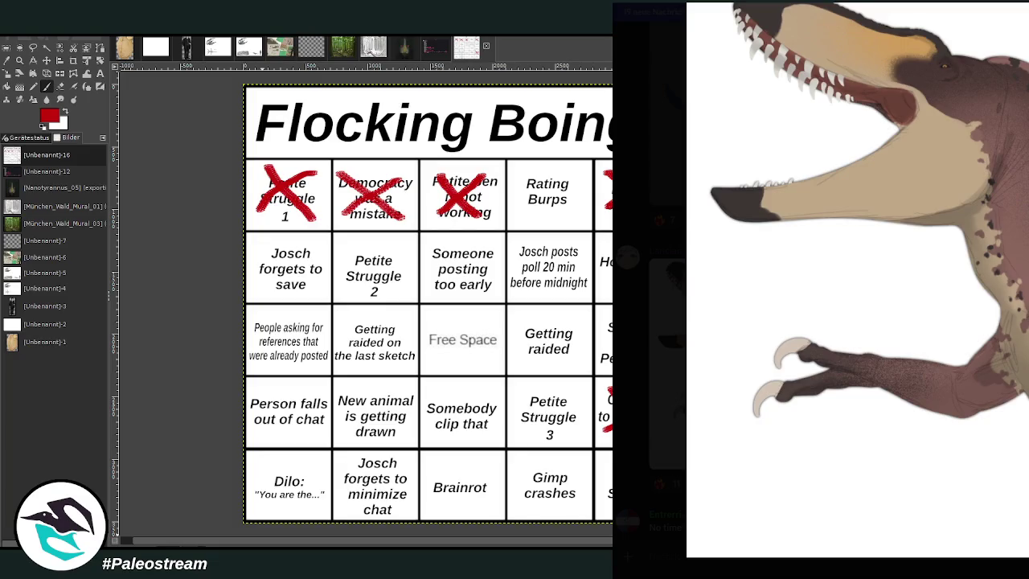
key(Escape)
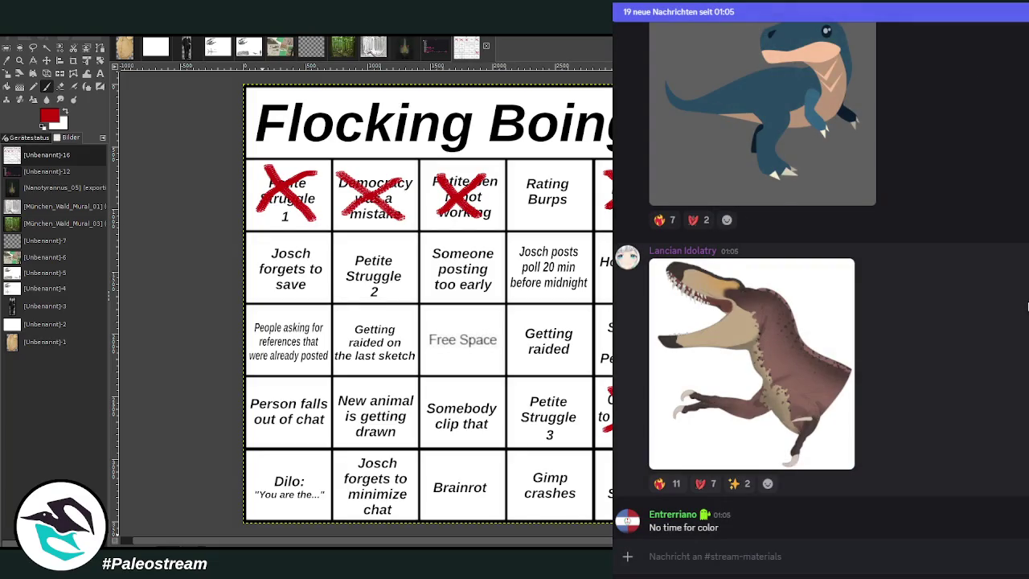
scroll(1026, 301, down, 3)
scroll(1026, 300, down, 3)
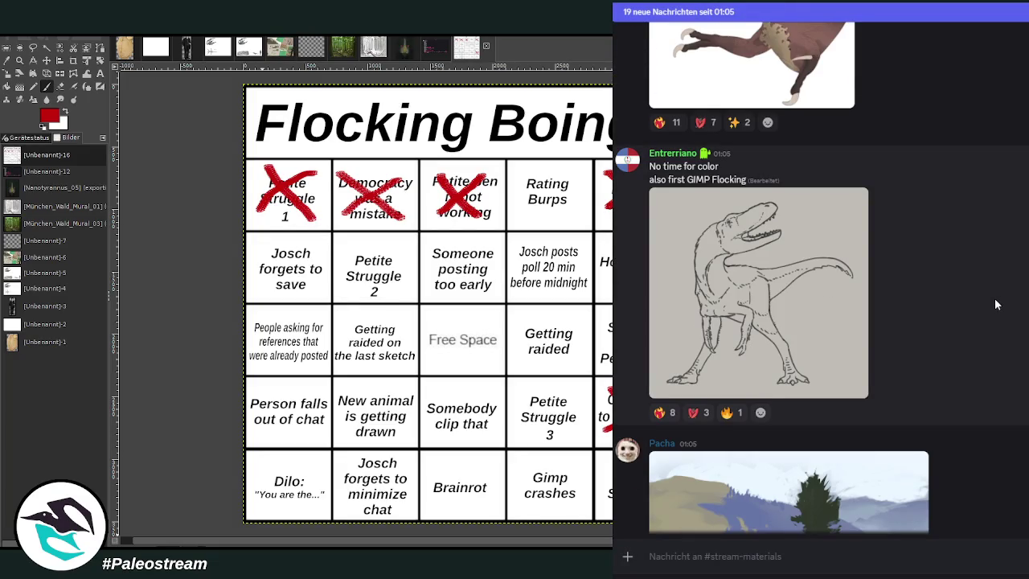
scroll(994, 300, up, 1)
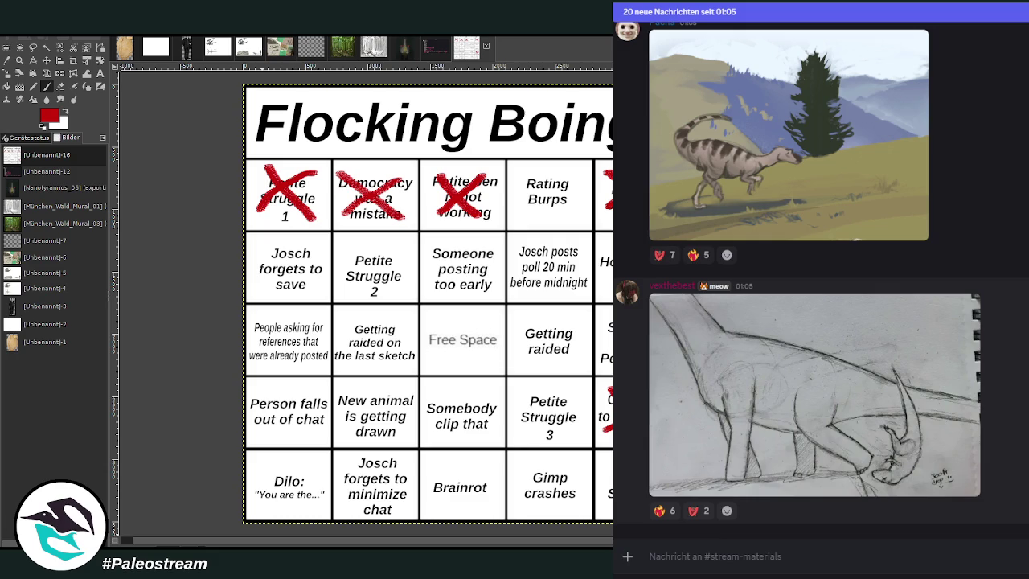
click(960, 367)
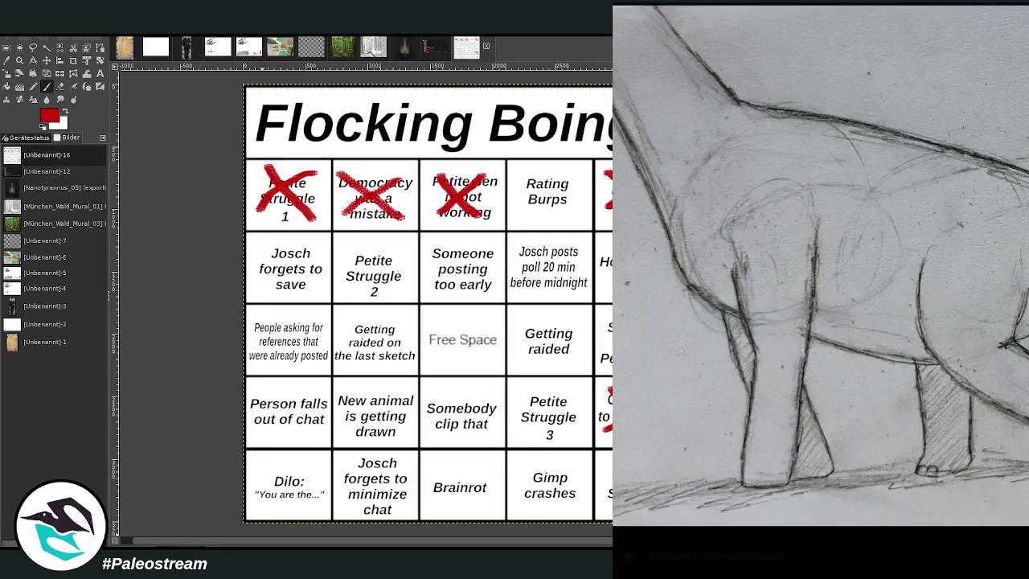
key(Escape)
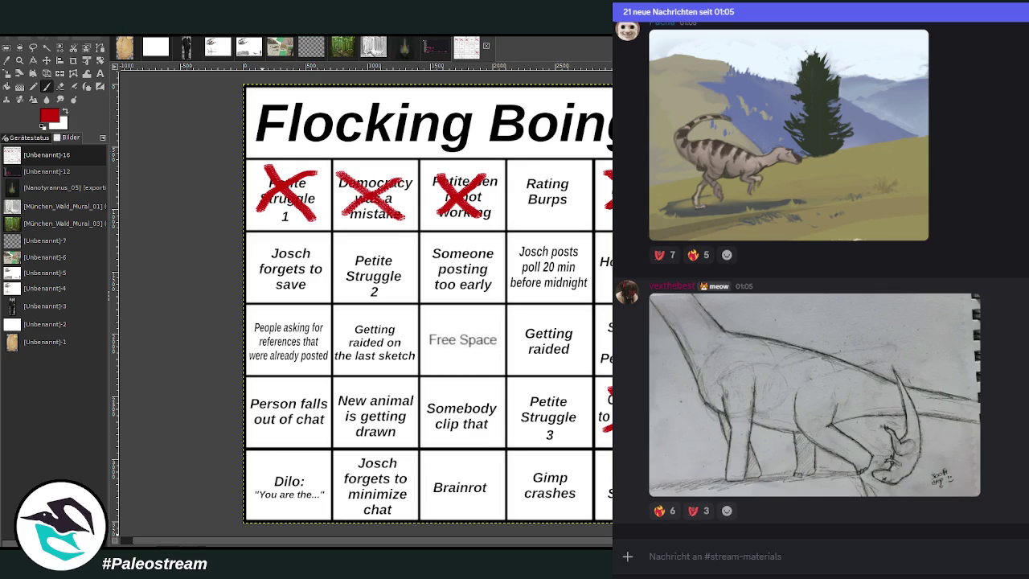
scroll(916, 272, up, 3)
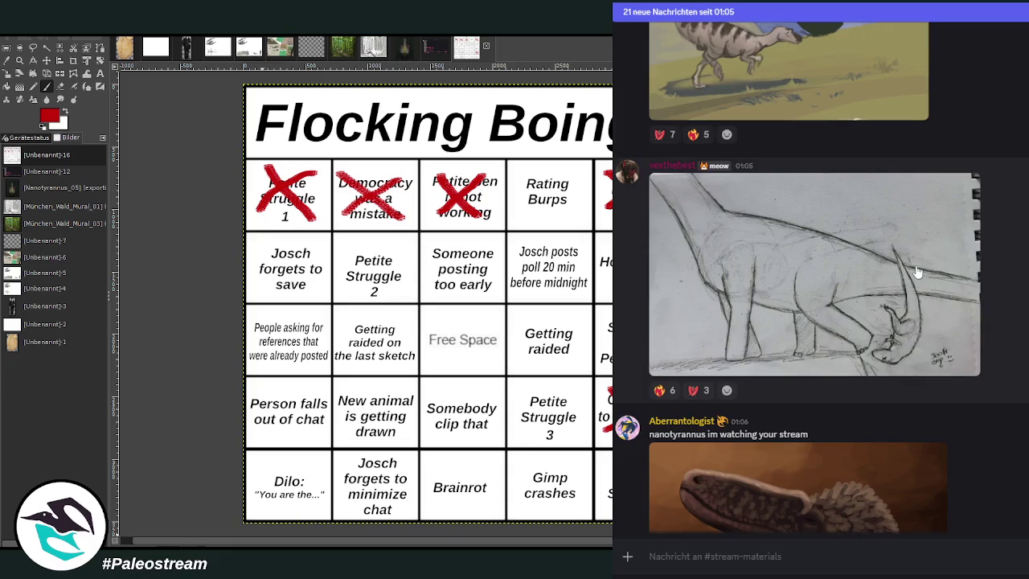
scroll(916, 272, up, 2)
scroll(916, 272, down, 4)
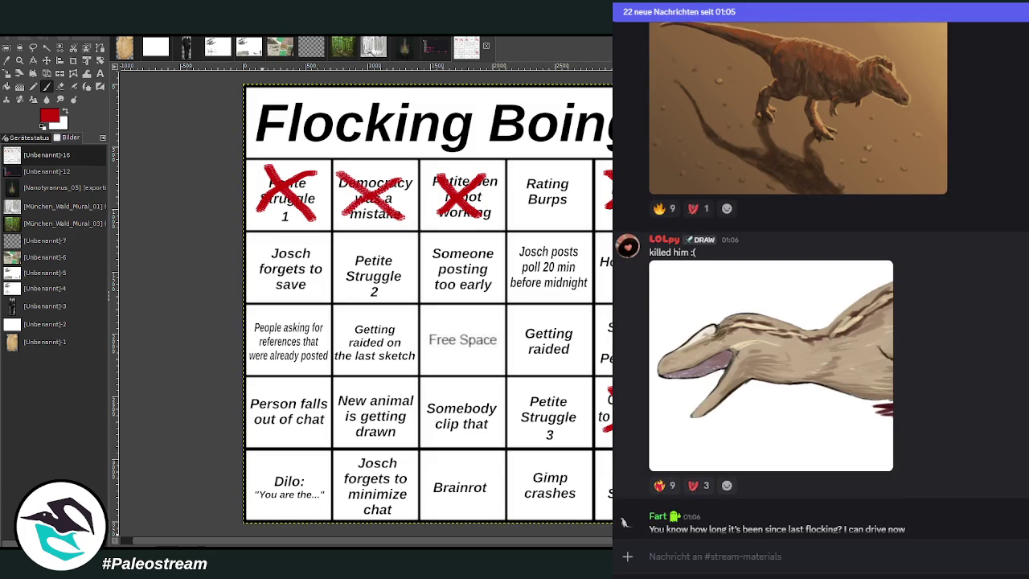
click(665, 240)
mouse_move(711, 332)
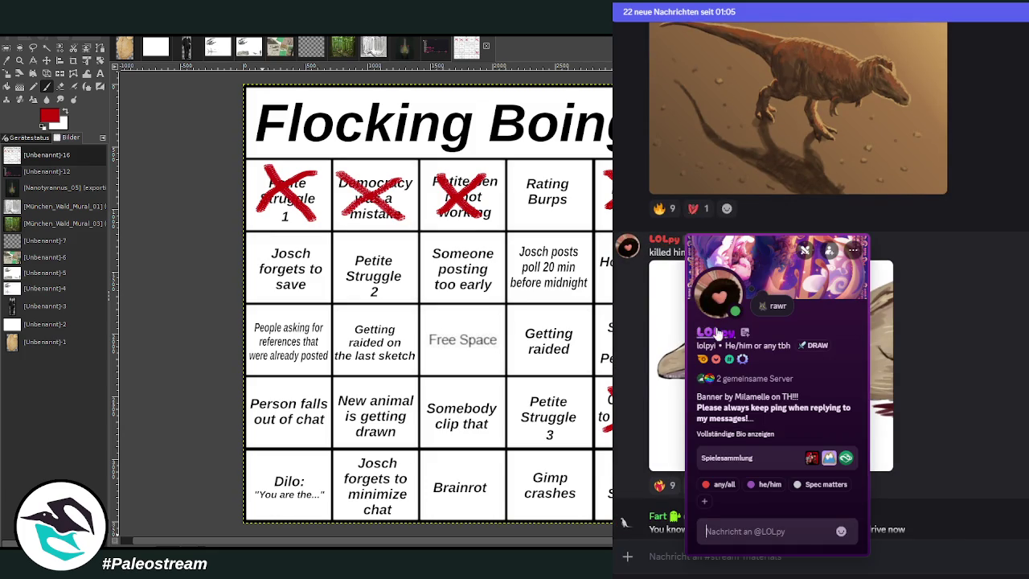
click(972, 328)
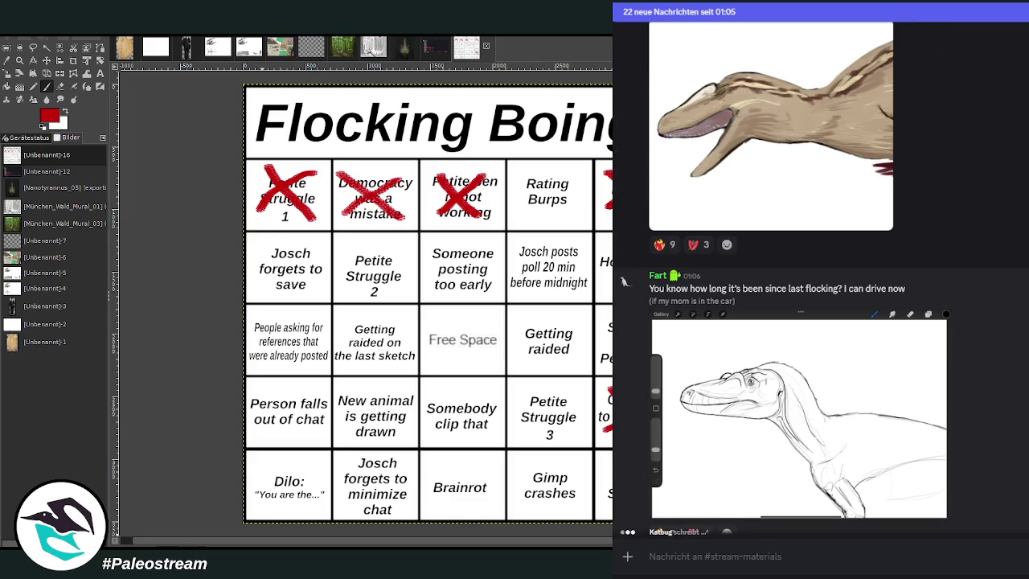
click(656, 275)
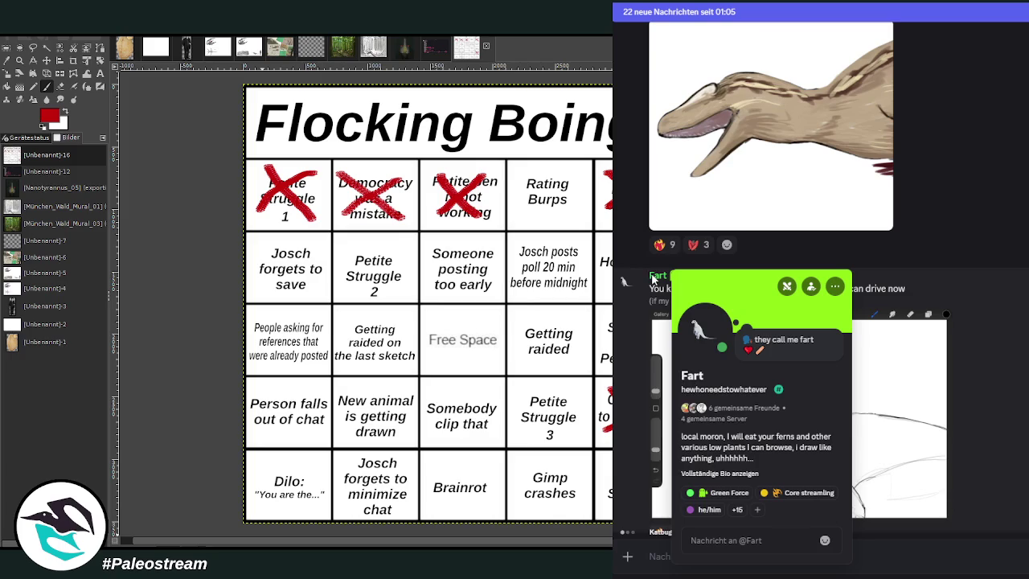
click(625, 281)
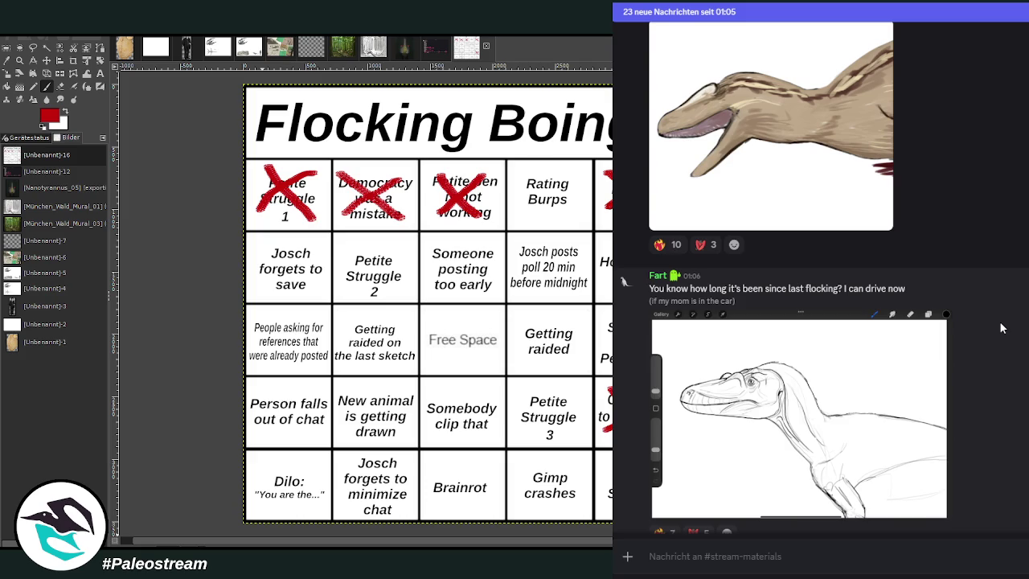
scroll(1002, 328, down, 3)
scroll(1001, 328, down, 2)
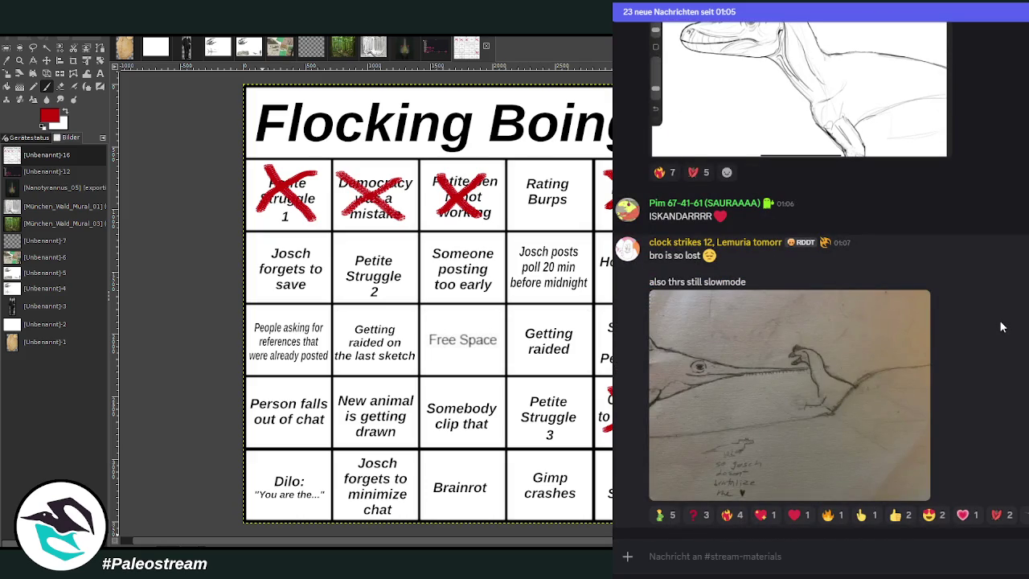
Check the poster's profile card and inspect the pencil sketch full size, zooming on its note
click(758, 242)
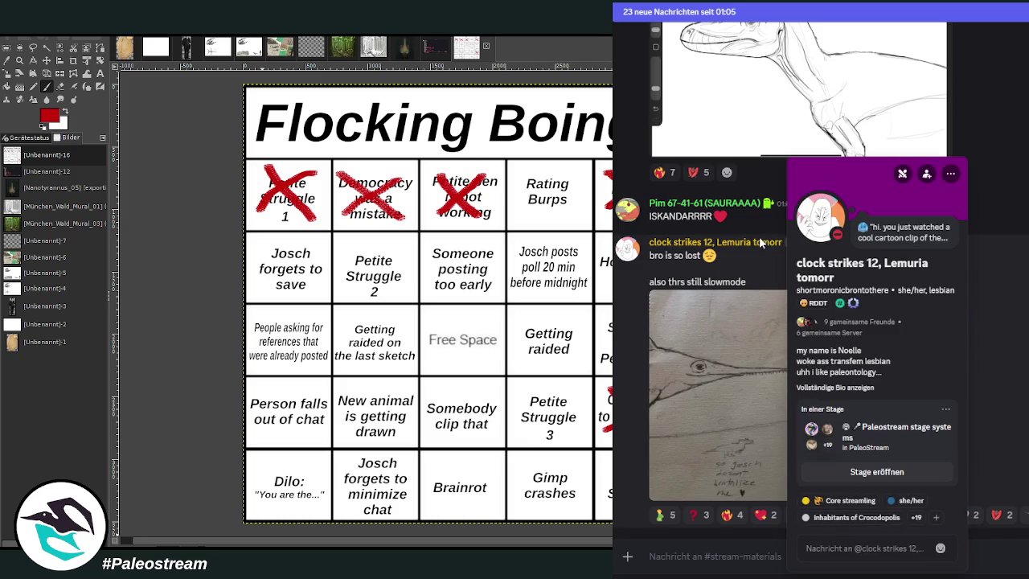
key(Escape)
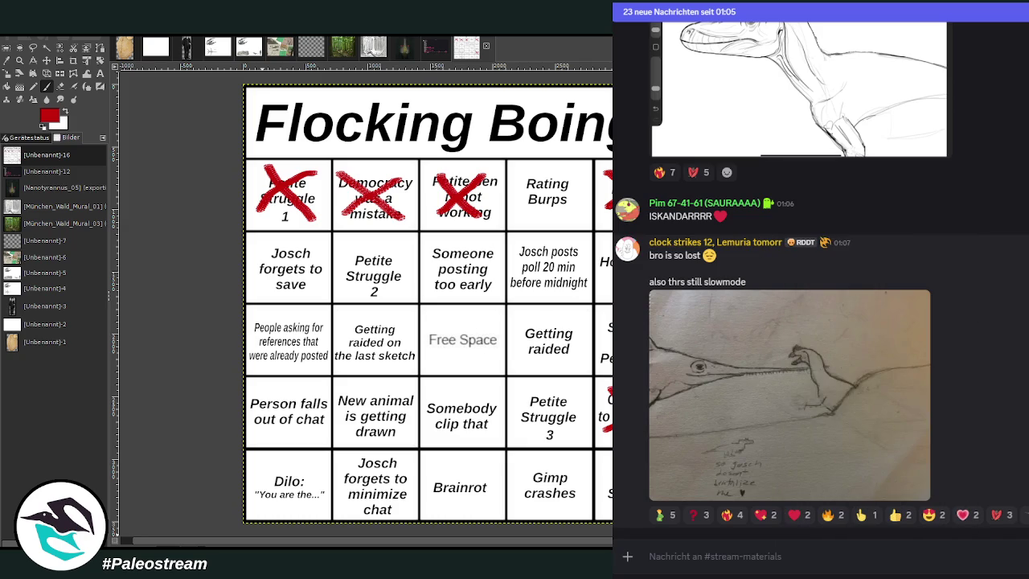
click(715, 426)
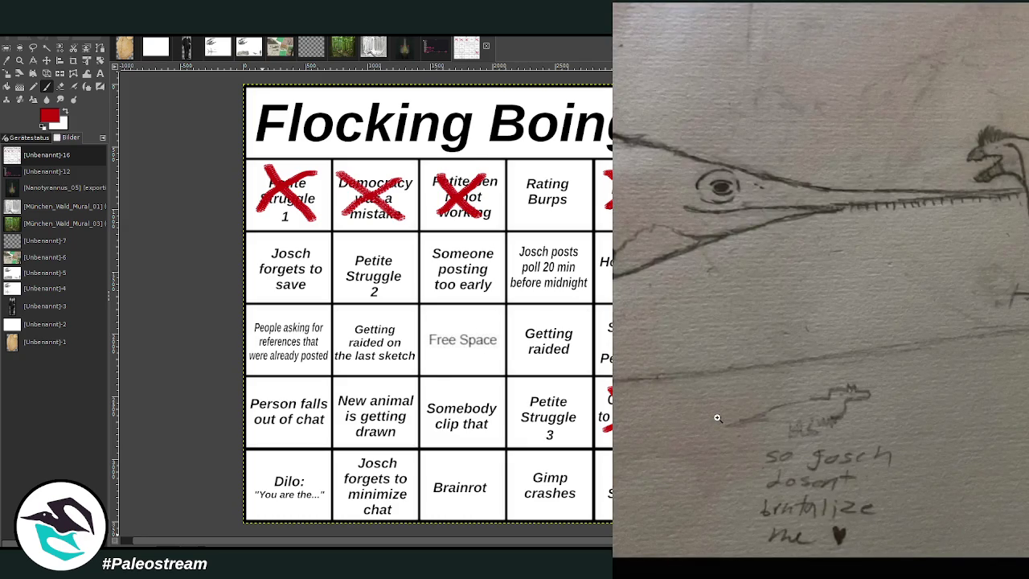
click(798, 427)
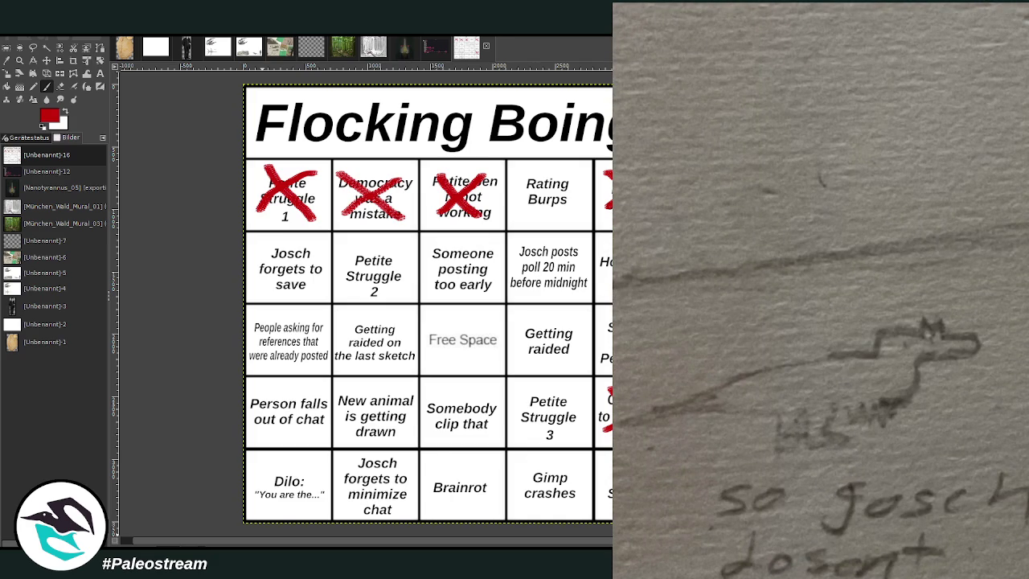
click(908, 447)
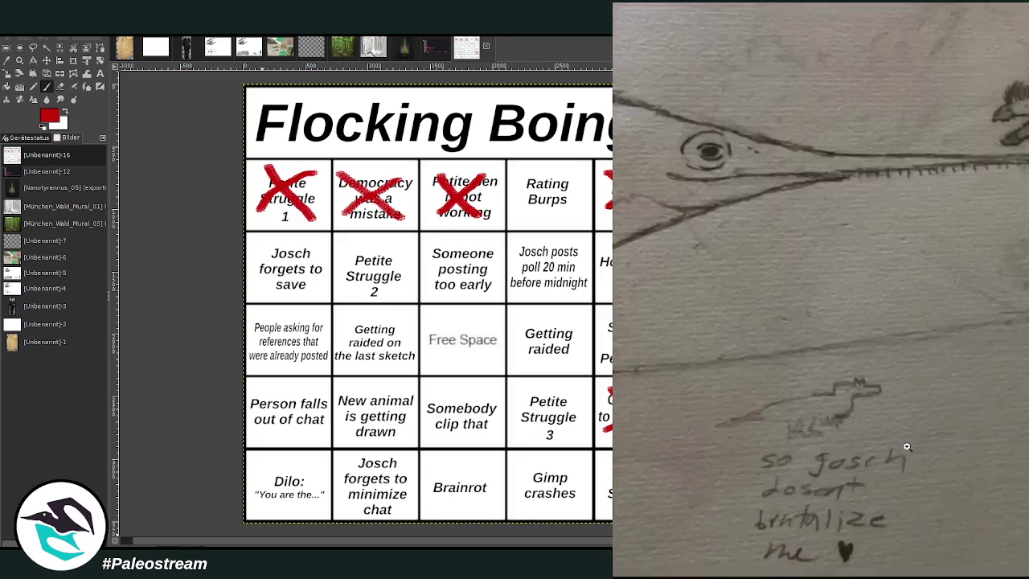
key(Escape)
Scroll through the chat, then bring the Nanotyrannus painting back up in GIMP
scroll(997, 410, down, 3)
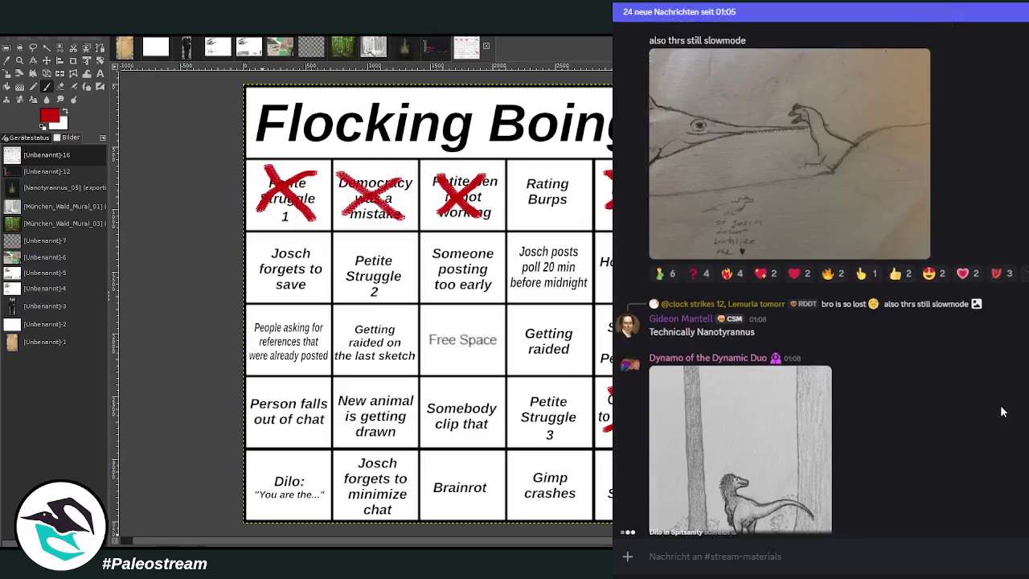
scroll(997, 410, down, 2)
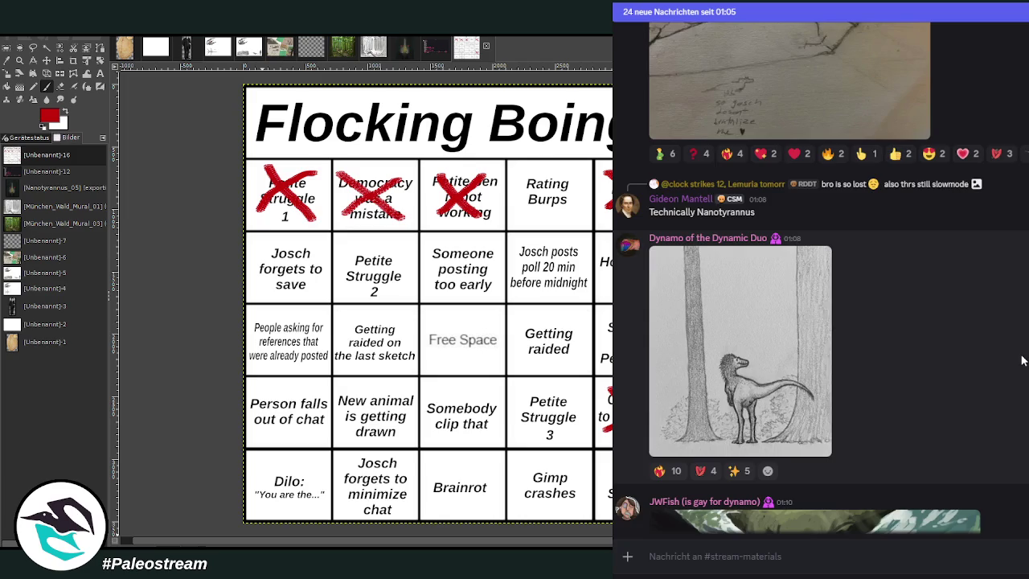
scroll(820, 281, up, 1)
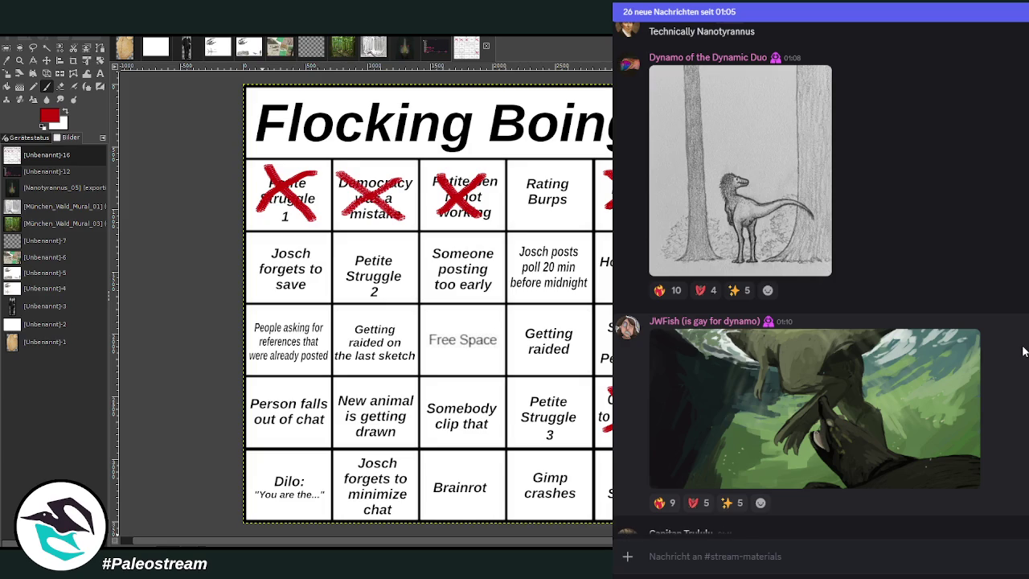
scroll(1023, 352, down, 1)
scroll(1023, 351, down, 2)
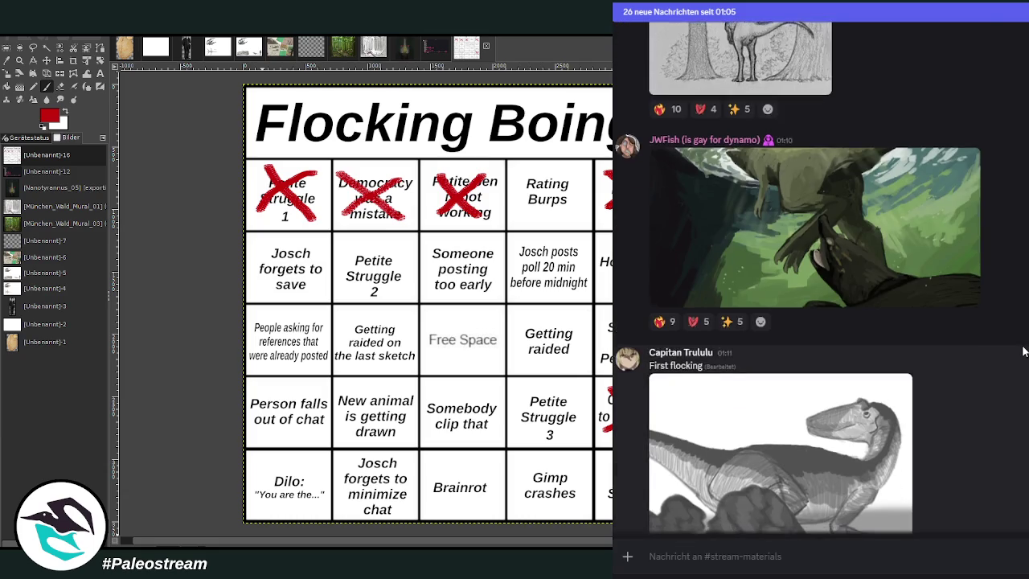
scroll(1023, 351, down, 2)
scroll(1022, 351, up, 4)
scroll(1023, 351, down, 3)
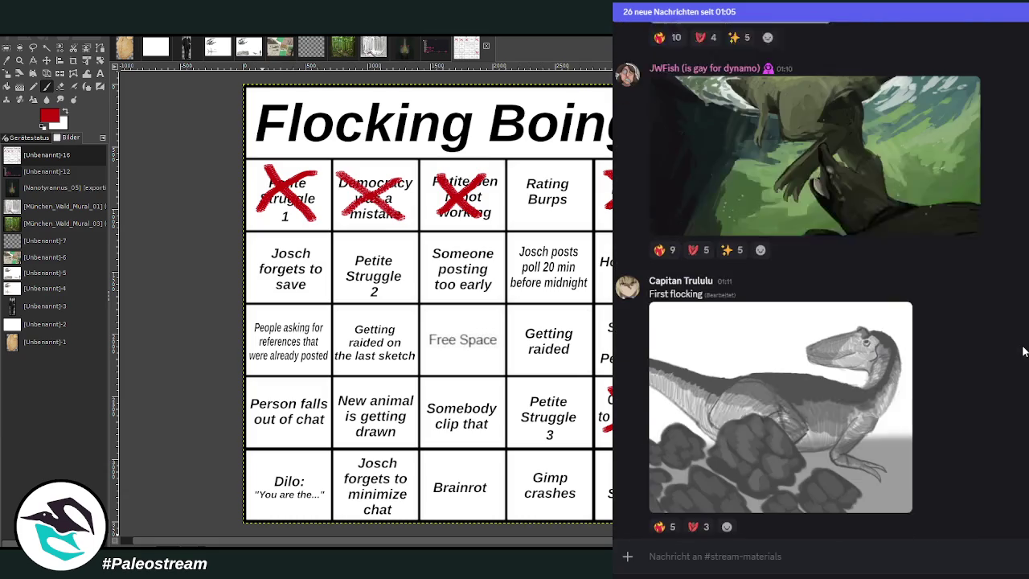
scroll(1023, 352, down, 1)
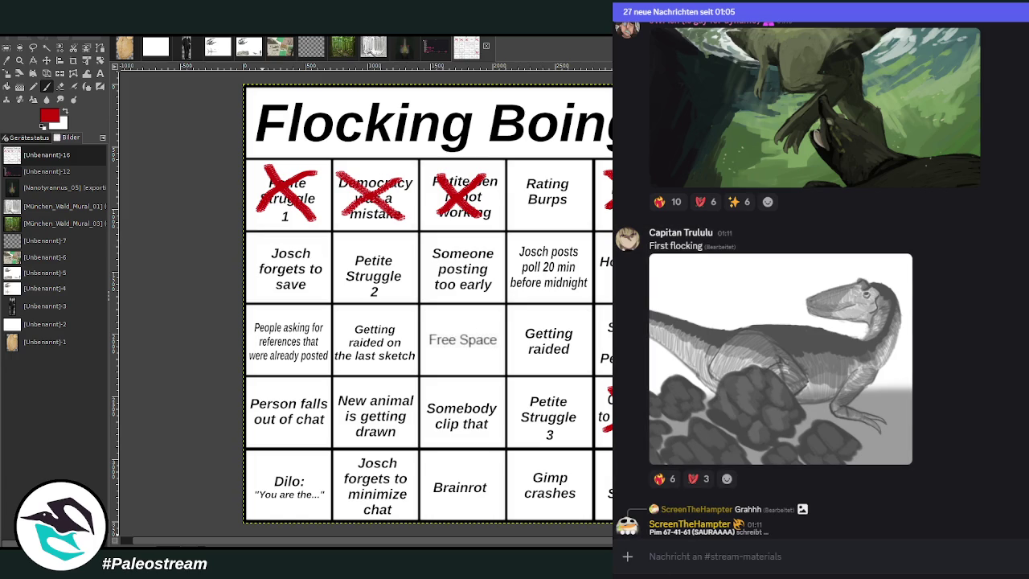
click(405, 54)
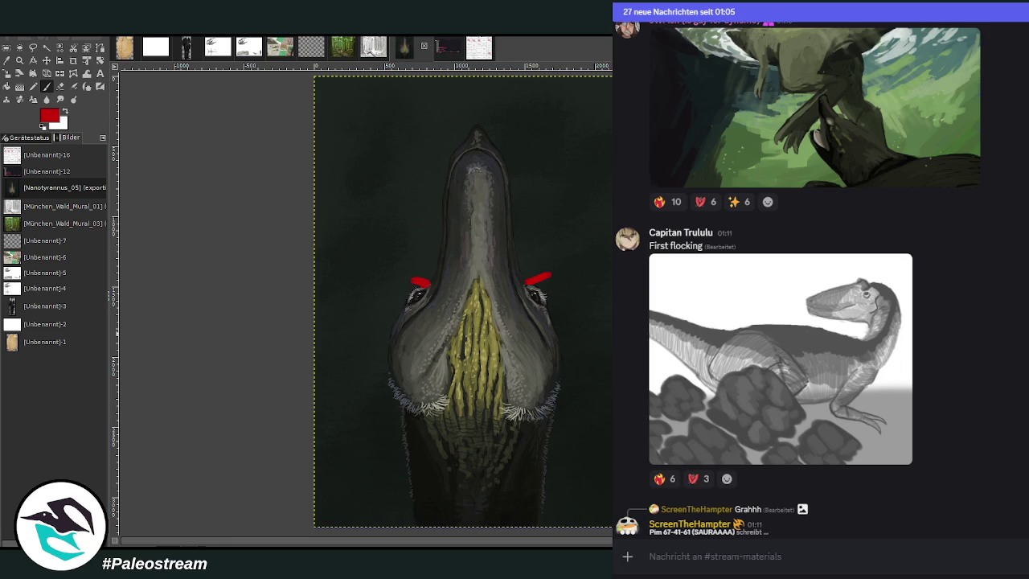
Paste the skeletal reference and move it to just left of the snout
key(ctrl+v)
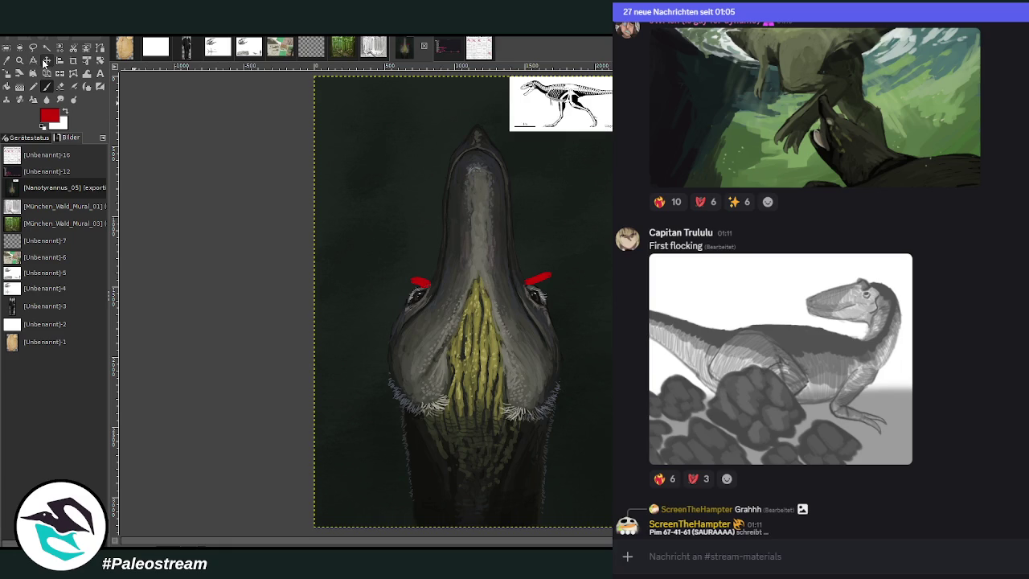
click(46, 60)
drag(522, 133, 337, 260)
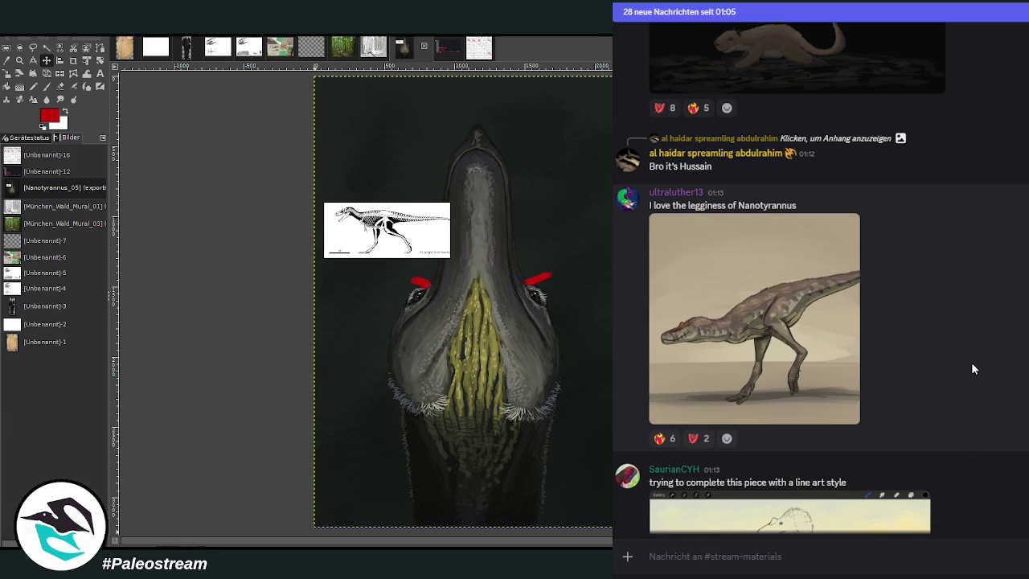
Scroll Discord down and view the line-art pterosaur image enlarged, then close it
scroll(972, 368, down, 3)
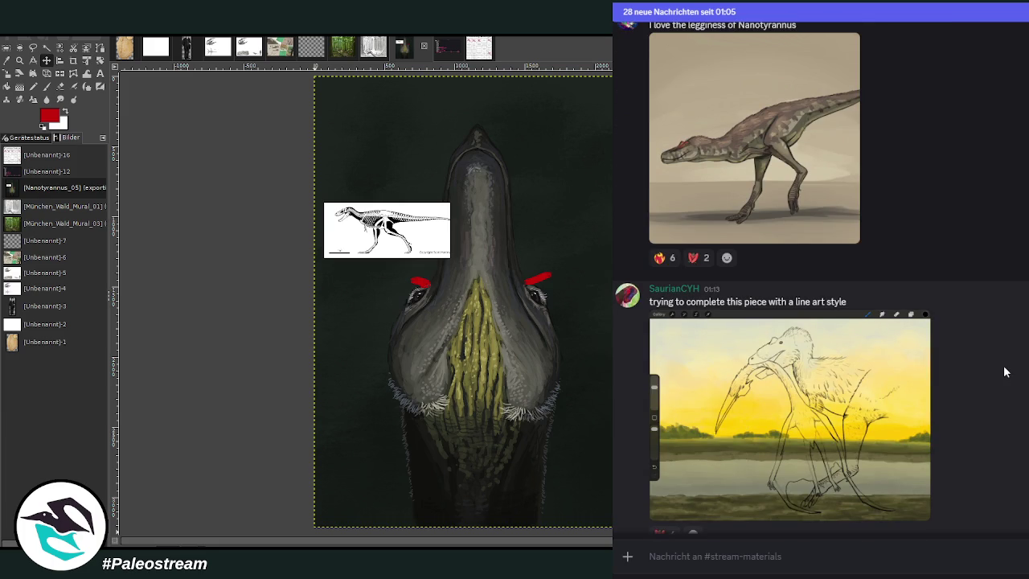
scroll(993, 366, down, 1)
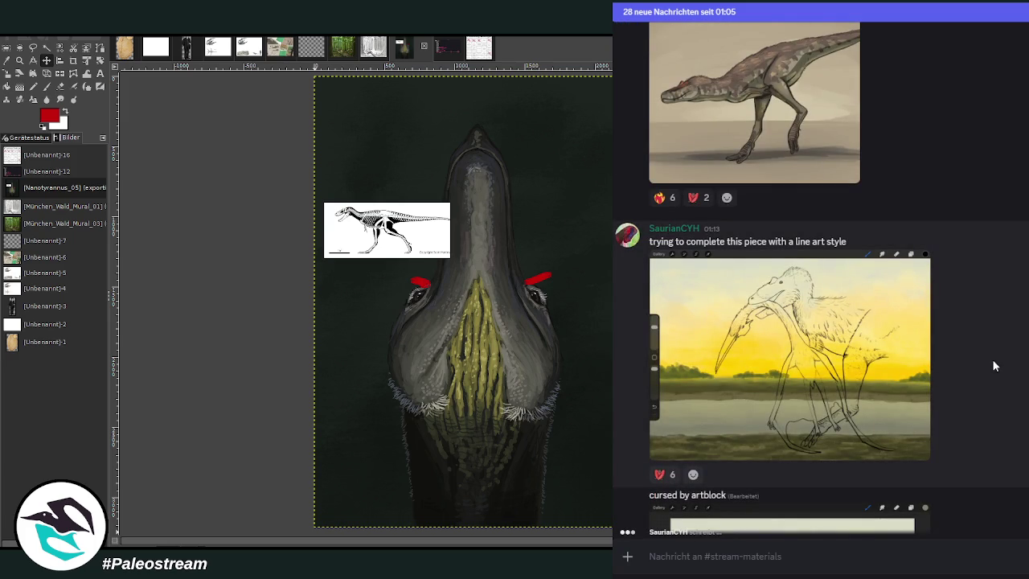
click(835, 325)
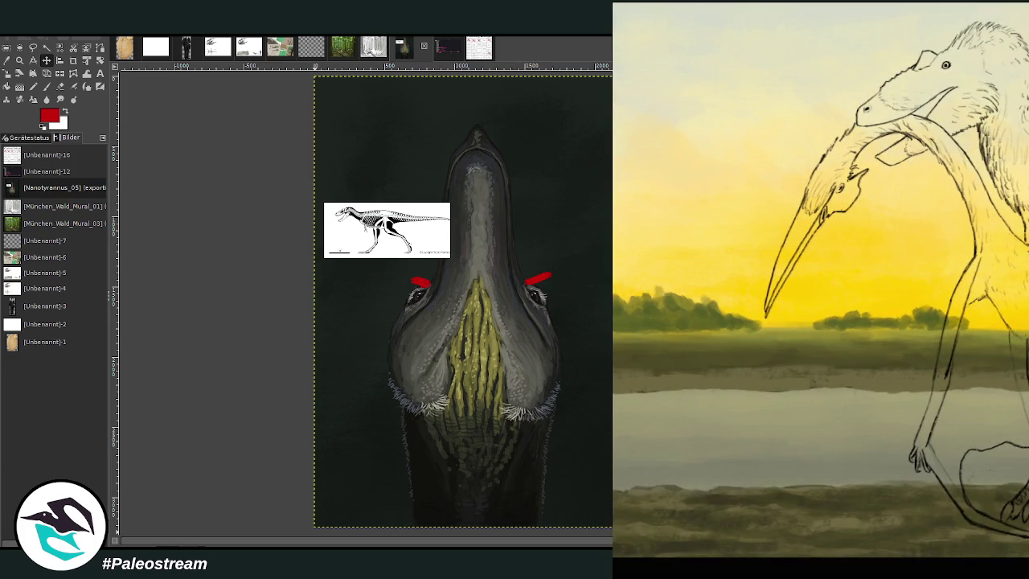
key(Escape)
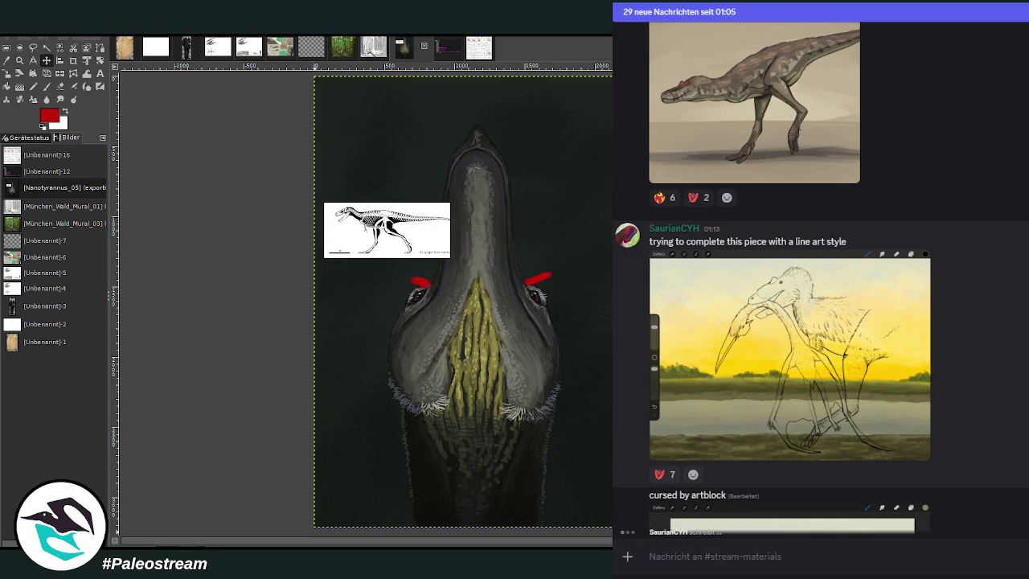
Scroll down and view the coloured pterosaur image enlarged, then close it
scroll(853, 434, down, 3)
scroll(853, 434, down, 3)
scroll(827, 368, up, 2)
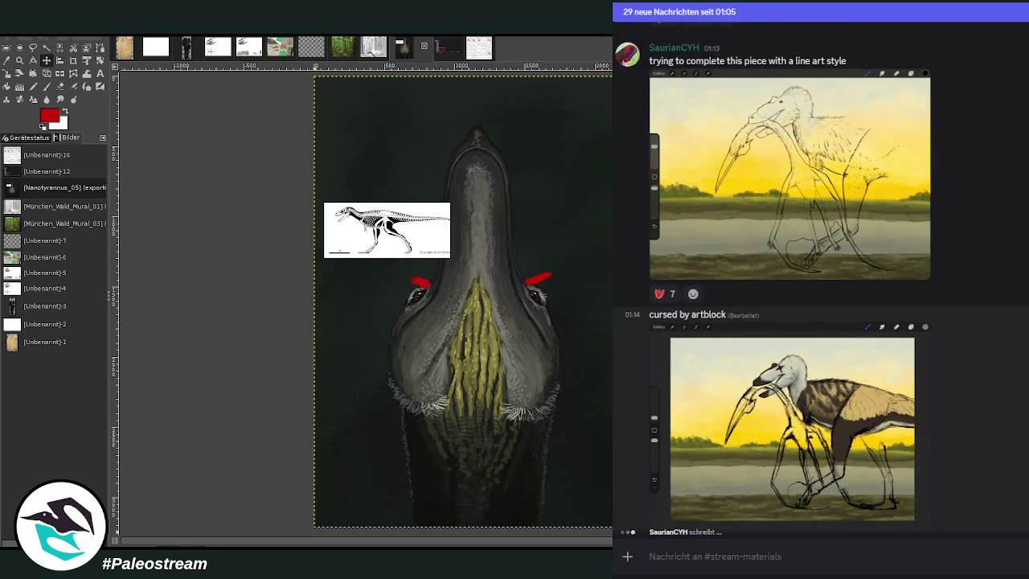
scroll(827, 368, down, 2)
click(827, 368)
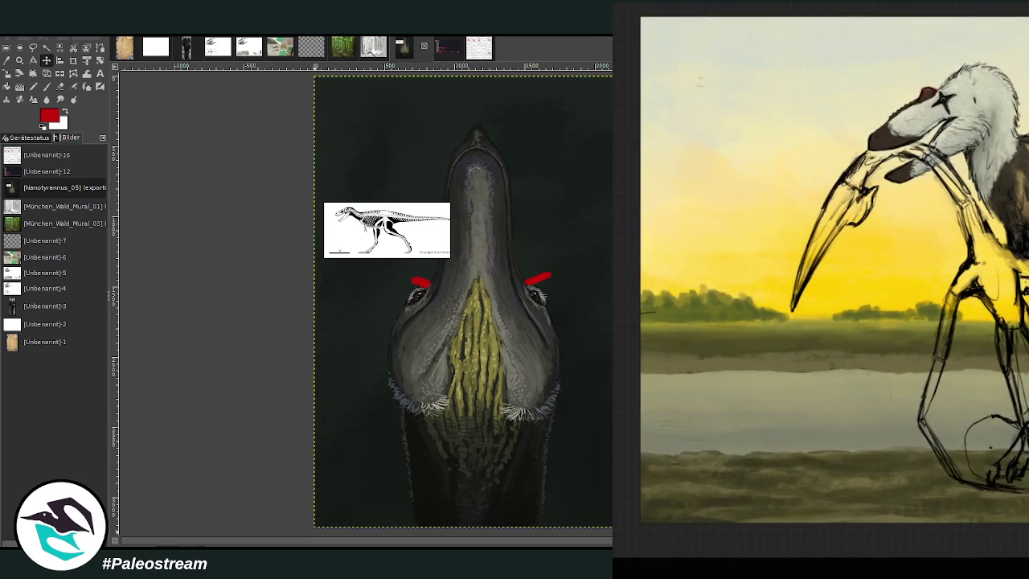
key(Escape)
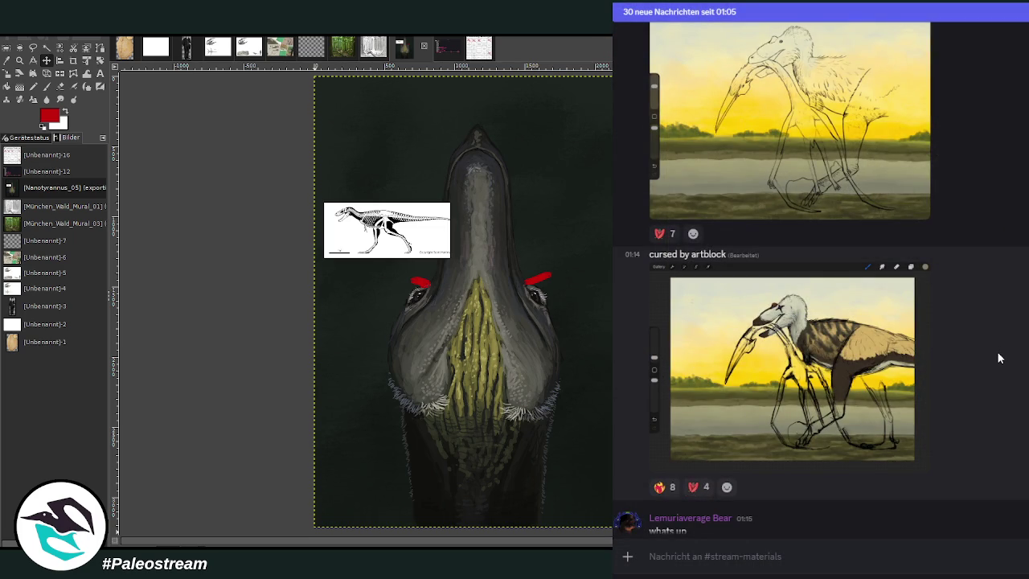
scroll(998, 357, down, 3)
scroll(999, 358, down, 1)
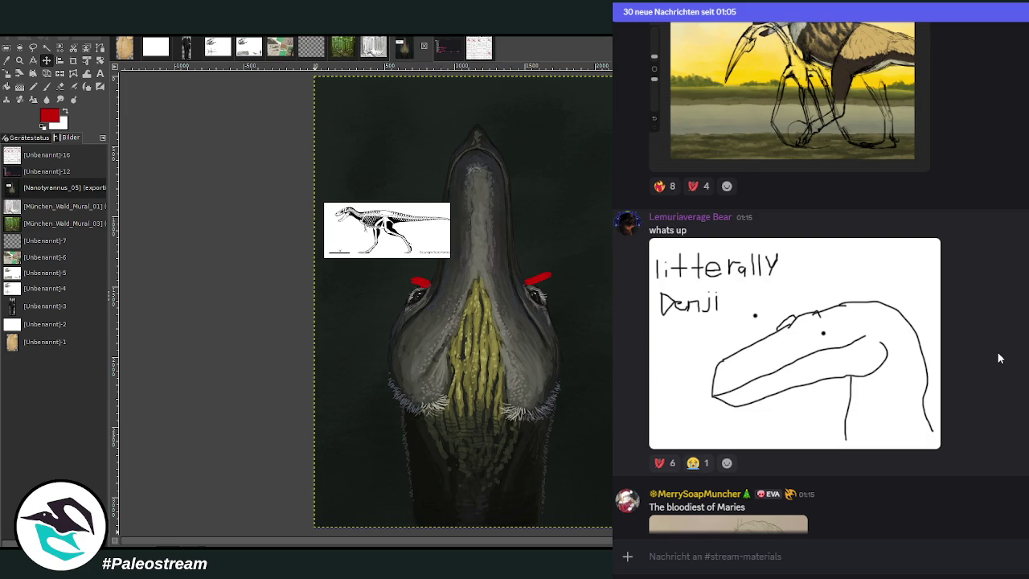
scroll(999, 358, down, 5)
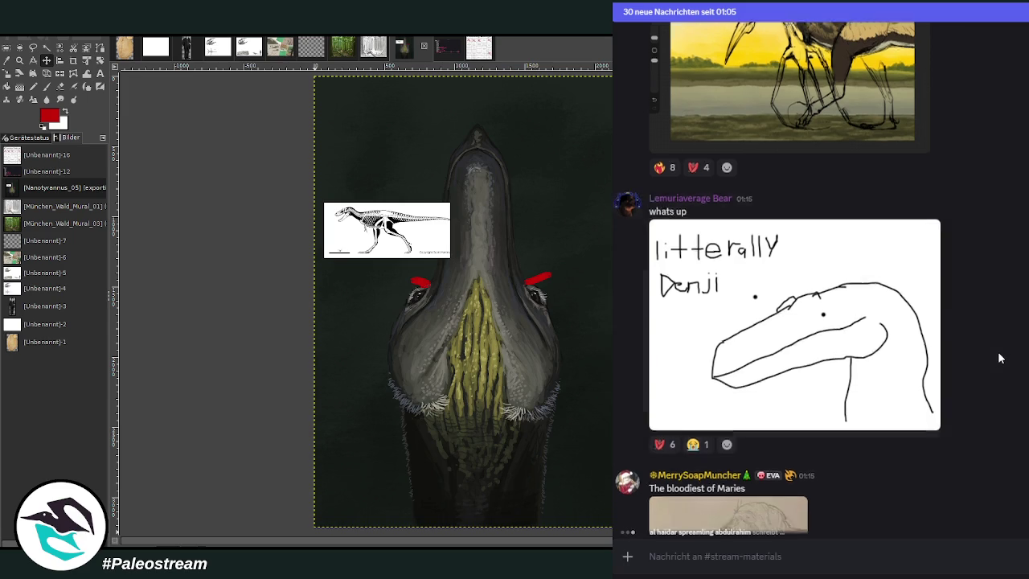
scroll(1000, 358, up, 2)
scroll(999, 357, up, 1)
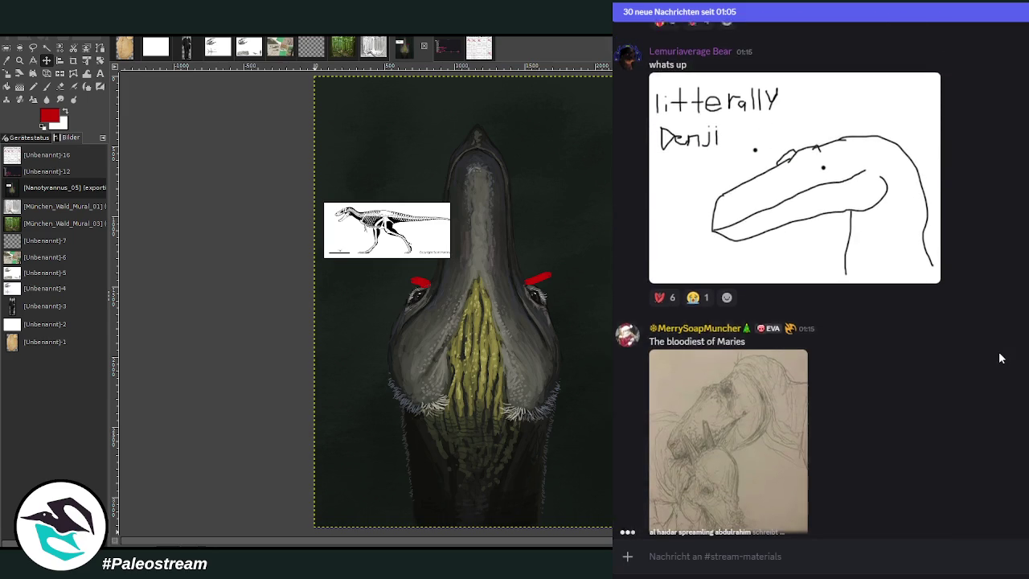
scroll(999, 358, down, 1)
scroll(1000, 358, down, 2)
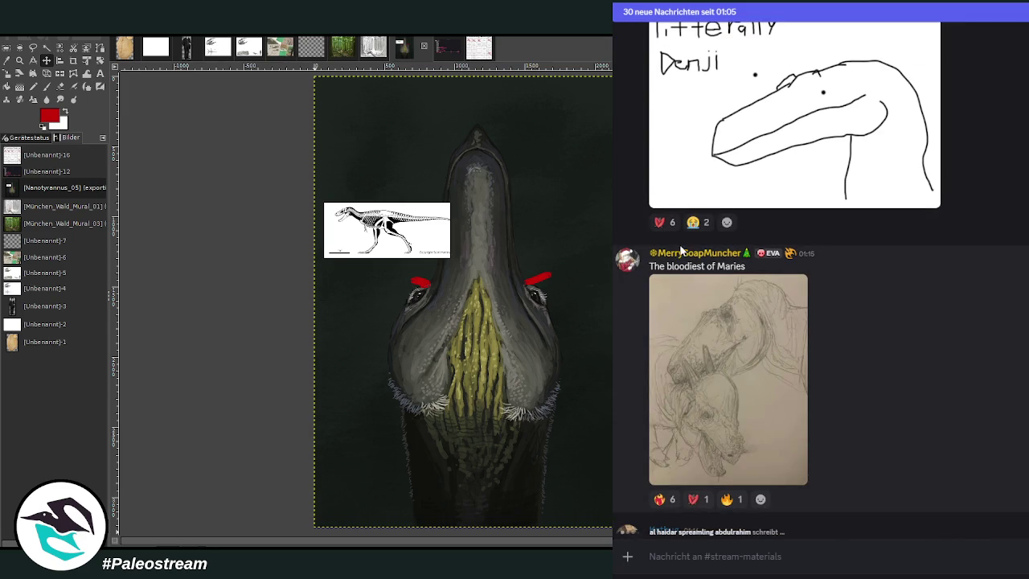
click(681, 253)
click(938, 288)
click(750, 355)
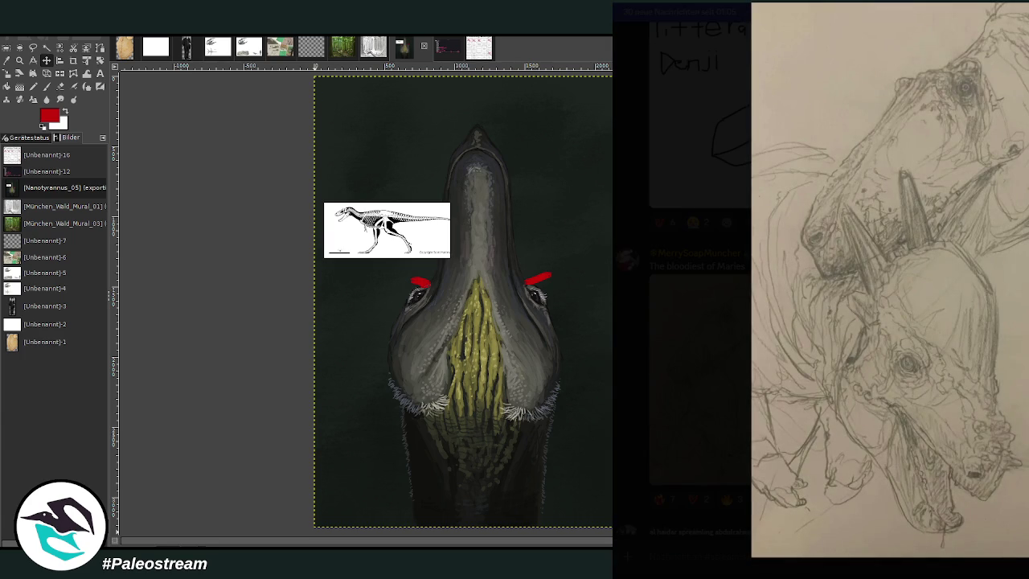
Close the sketch and scroll through the newest posts, down to the blue cartoon theropod
key(Escape)
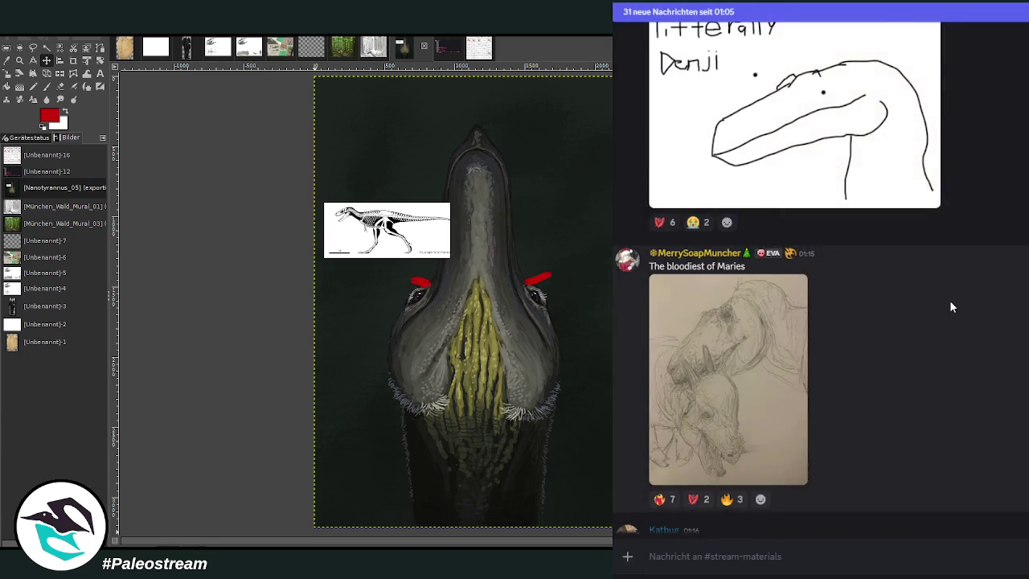
scroll(949, 300, down, 3)
scroll(949, 300, down, 2)
scroll(949, 299, up, 3)
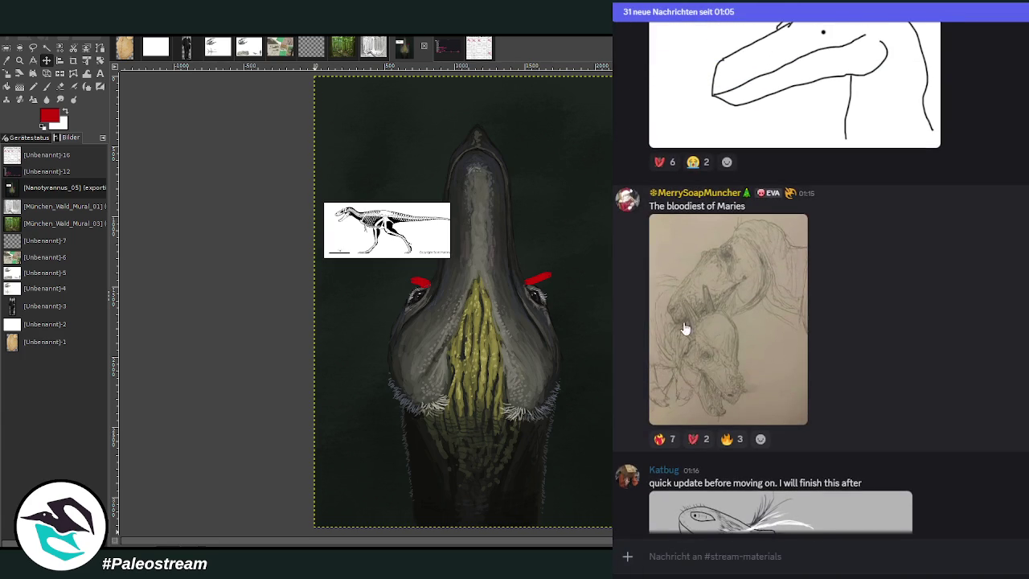
scroll(994, 344, down, 3)
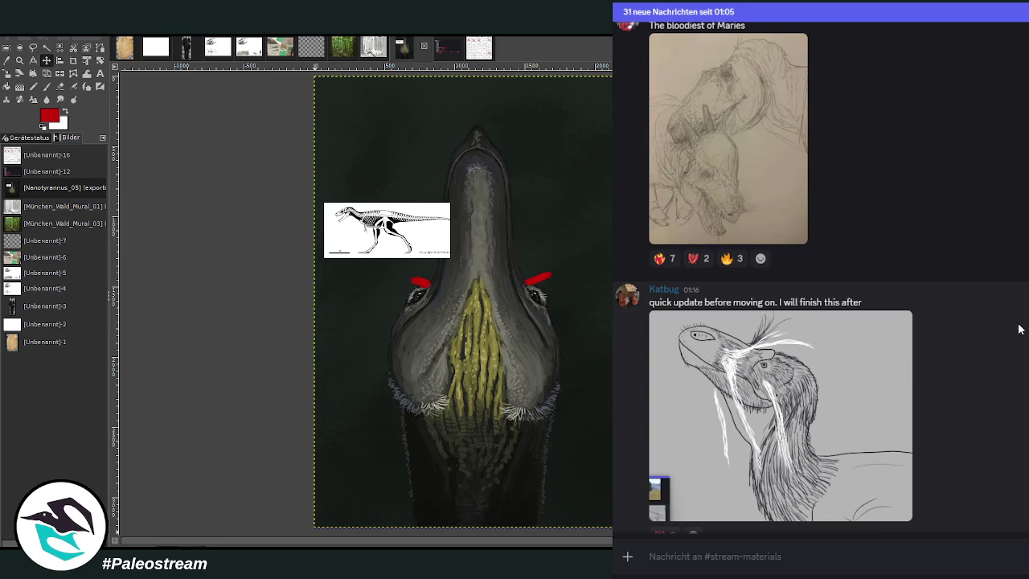
scroll(1019, 328, down, 3)
scroll(1018, 329, down, 3)
scroll(1018, 328, up, 2)
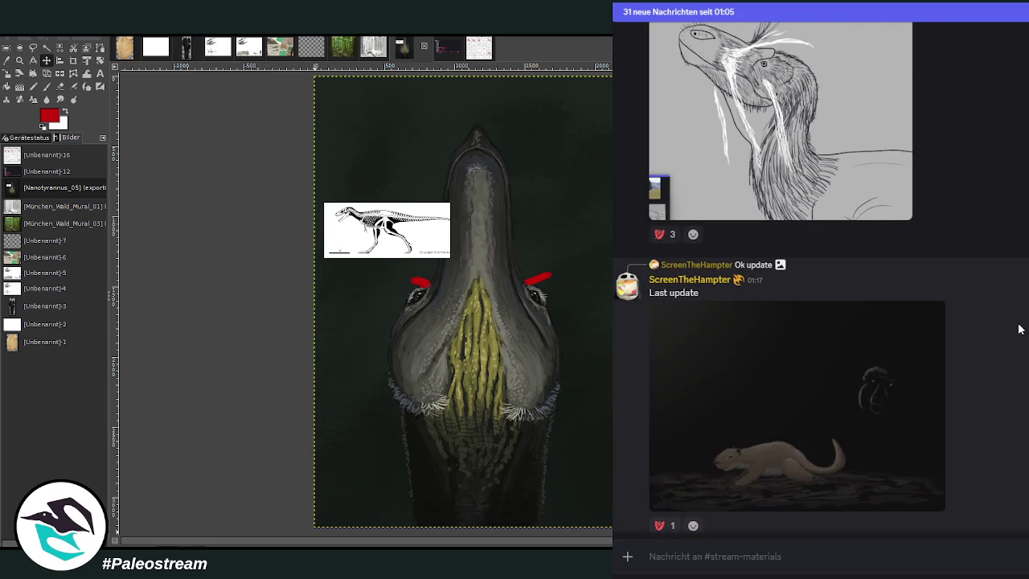
scroll(1018, 329, down, 3)
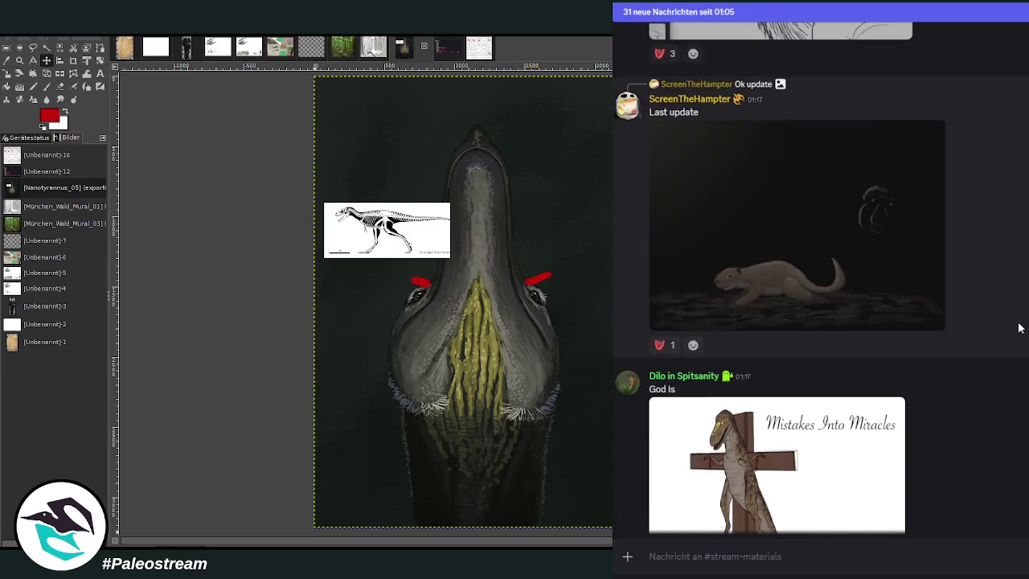
scroll(1018, 329, up, 3)
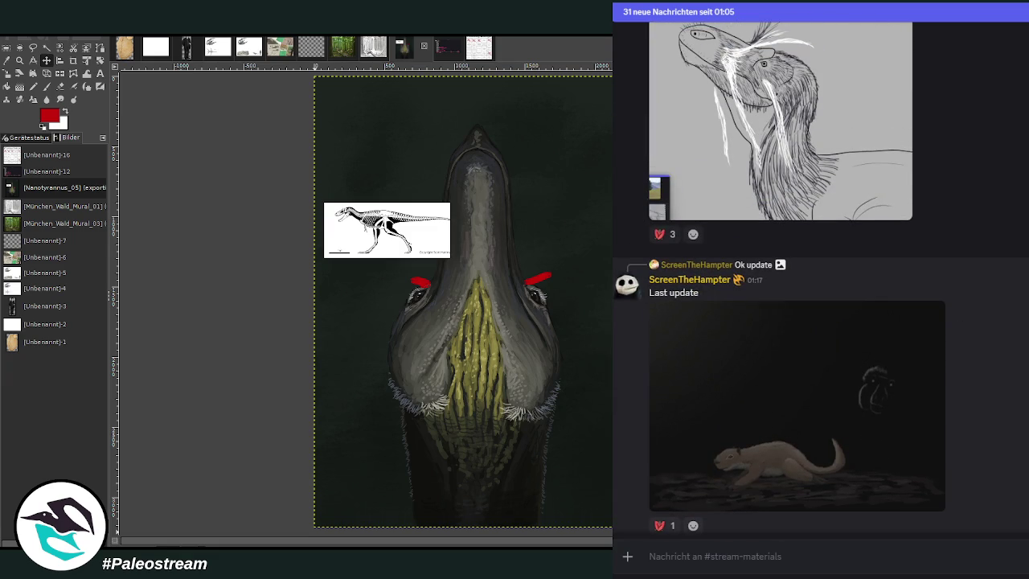
scroll(820, 278, down, 2)
scroll(820, 278, down, 2)
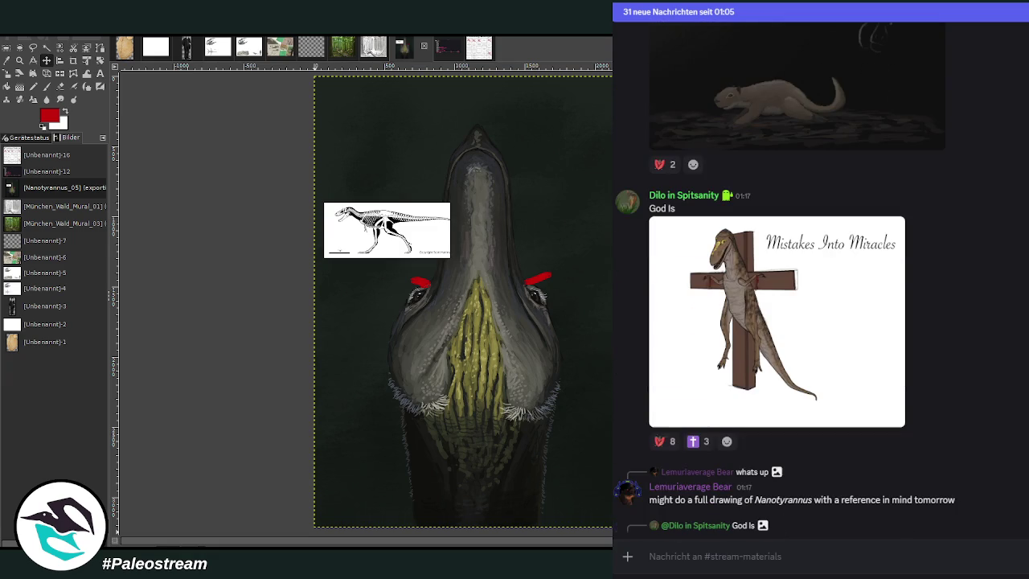
scroll(820, 285, up, 1)
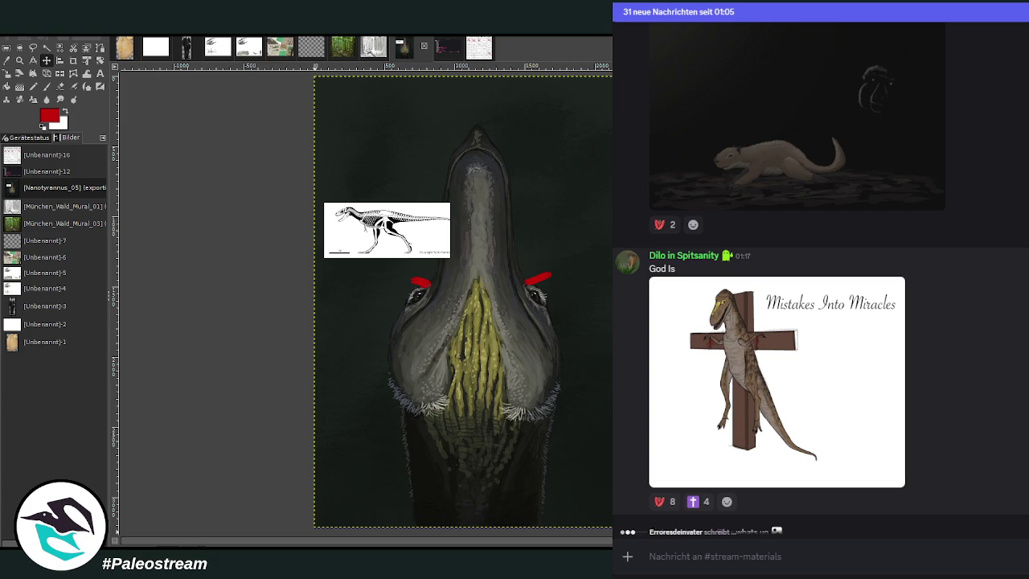
scroll(1002, 280, down, 4)
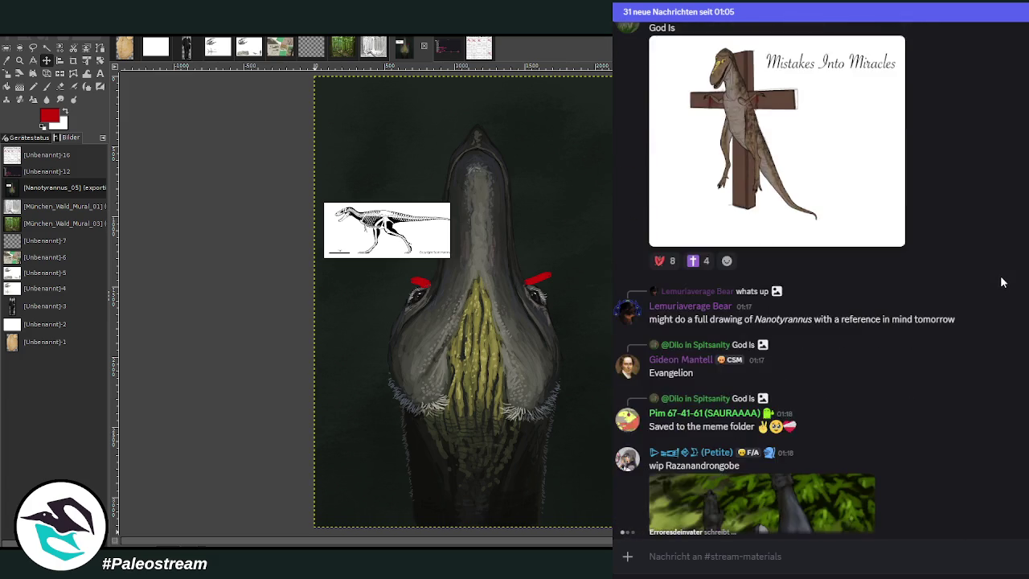
scroll(1002, 281, down, 2)
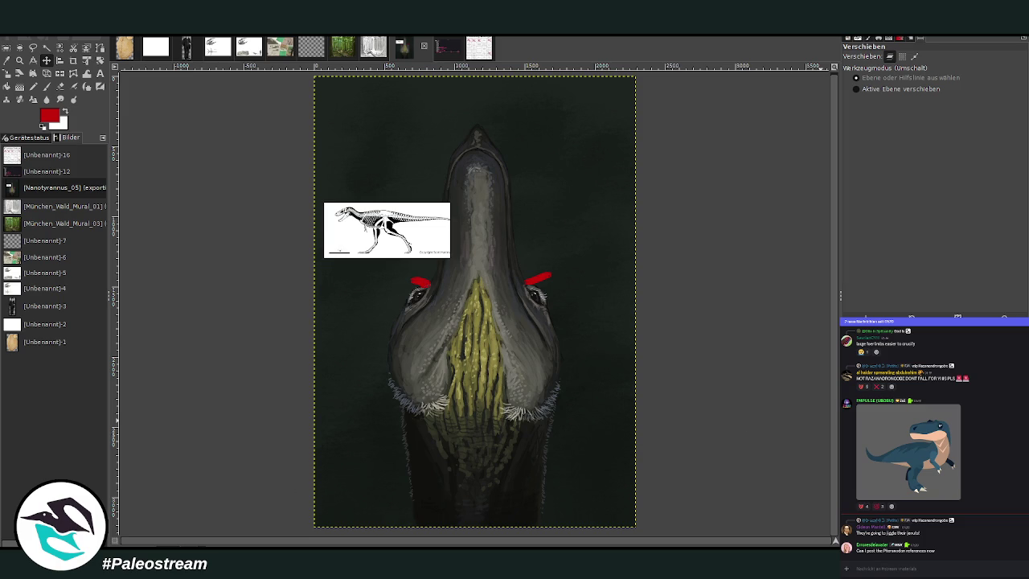
Undo the pasted skeleton reference and switch to the 'Time to vote!' screenshot
key(ctrl+z)
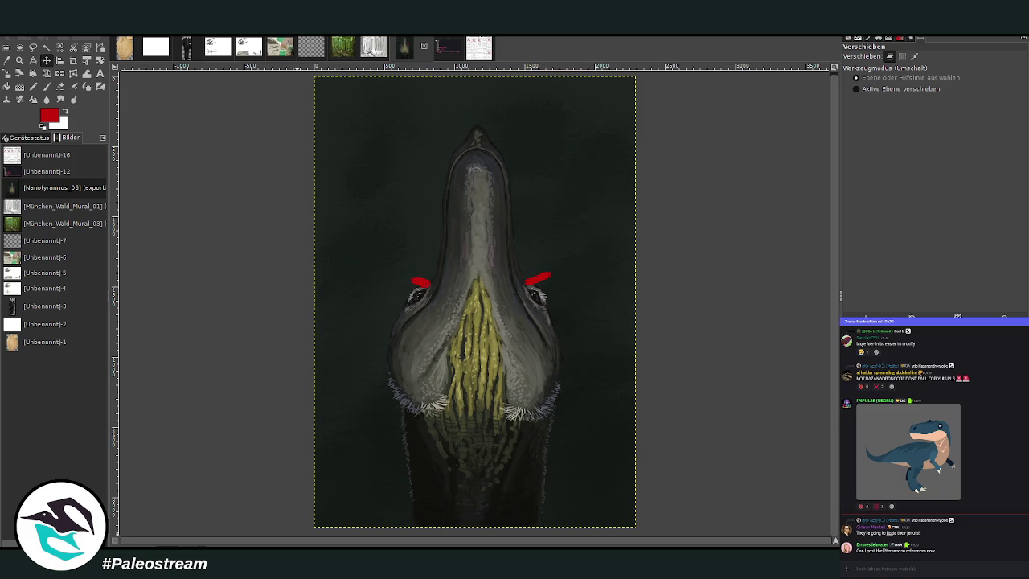
click(448, 50)
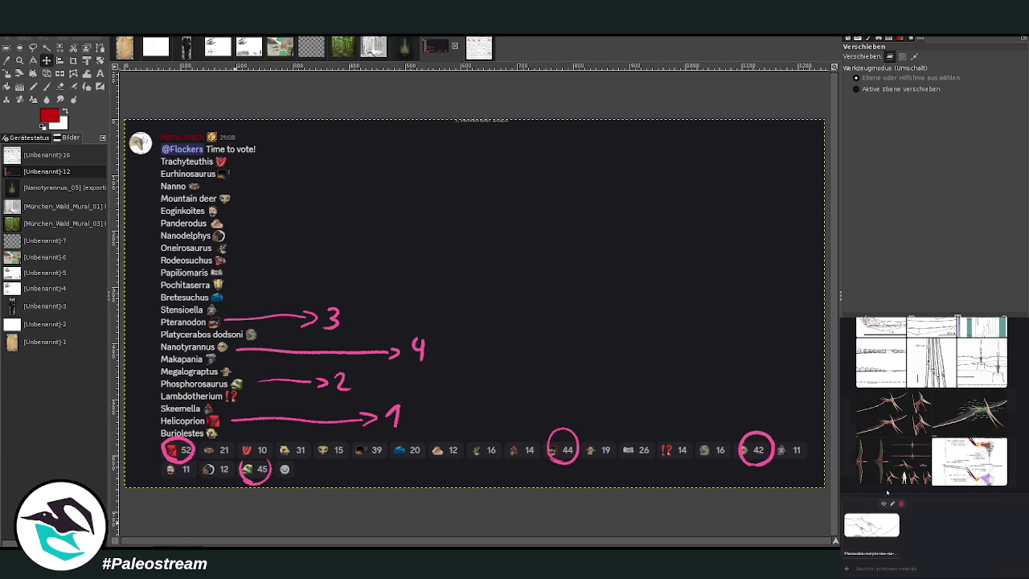
Copy the Pteranodon muscle image from the Discord chat and return to the Nanotyrannus_05 painting
click(901, 503)
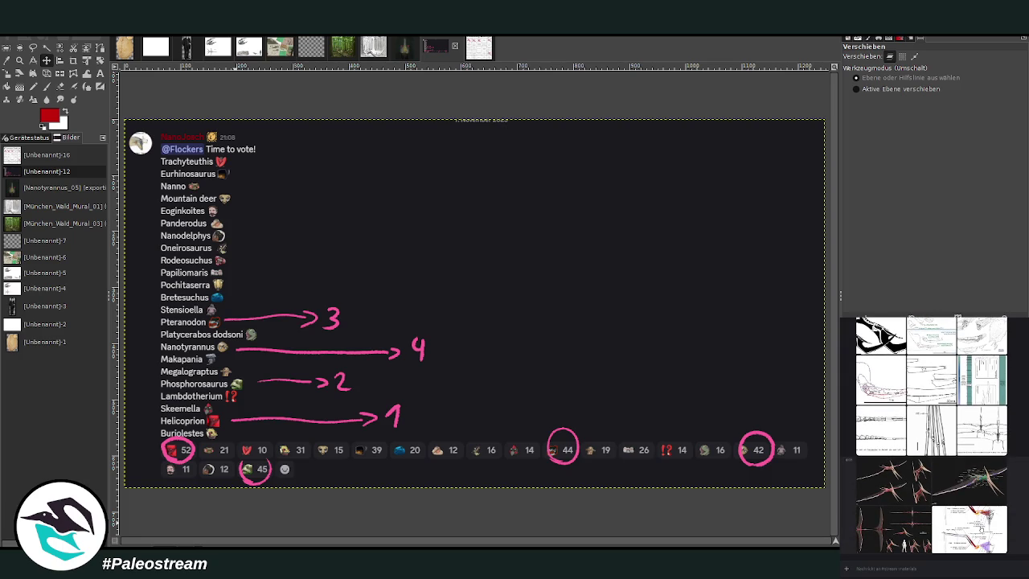
click(924, 481)
right_click(989, 472)
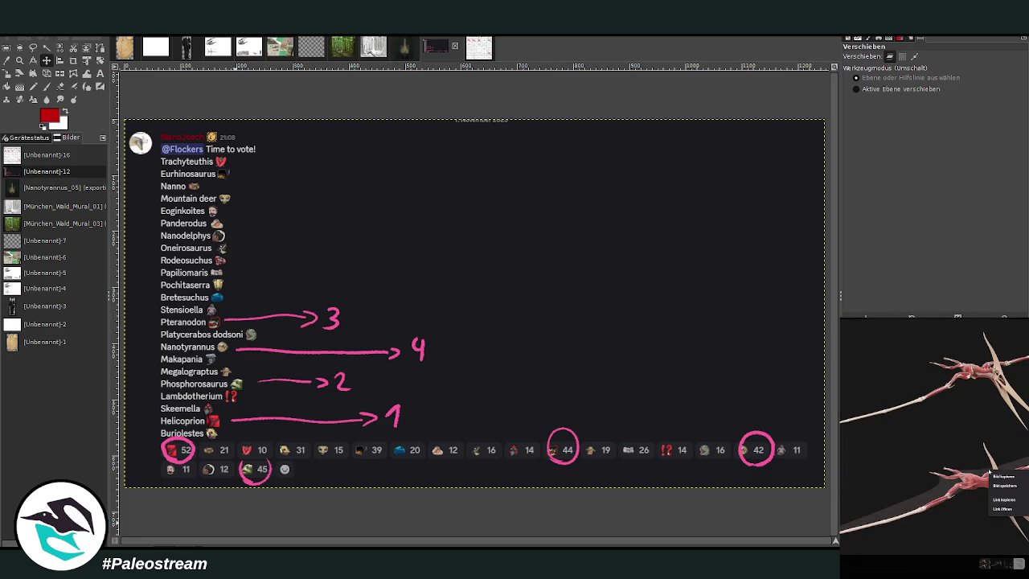
click(1003, 476)
click(939, 563)
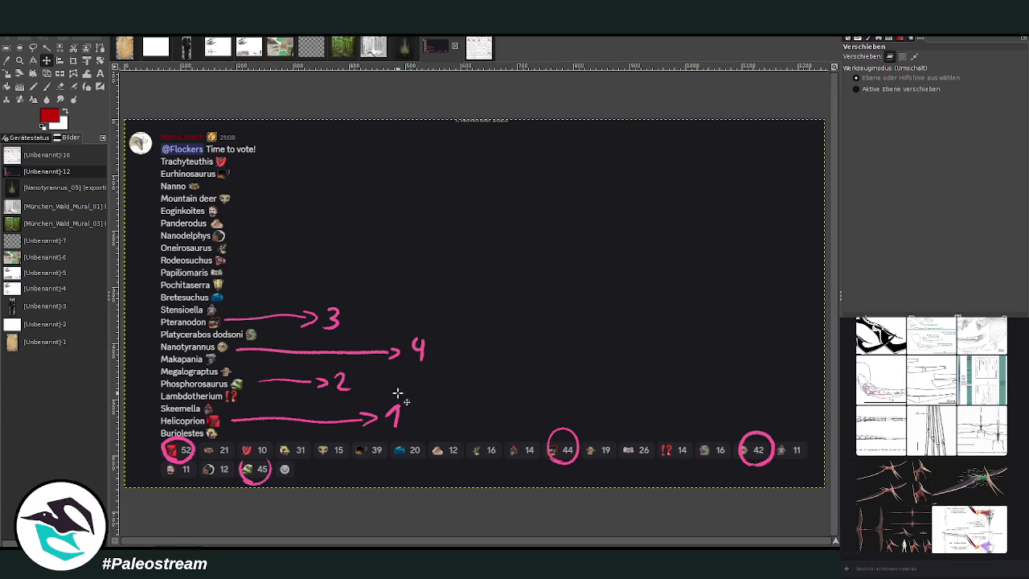
click(407, 53)
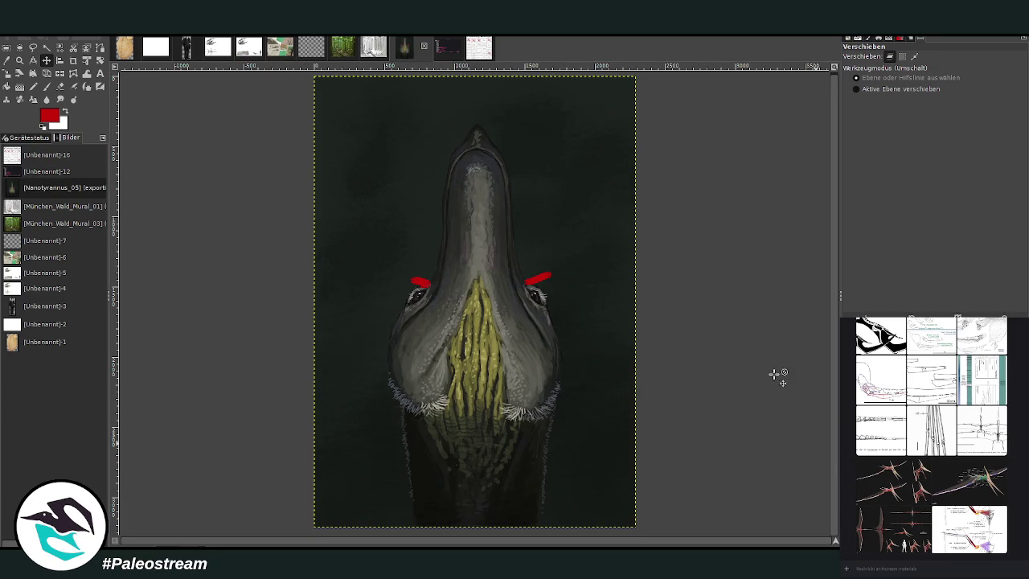
Rotate the Nanotyrannus painting 90° so the snout points right, then paste the Pteranodon reference
click(100, 60)
click(467, 260)
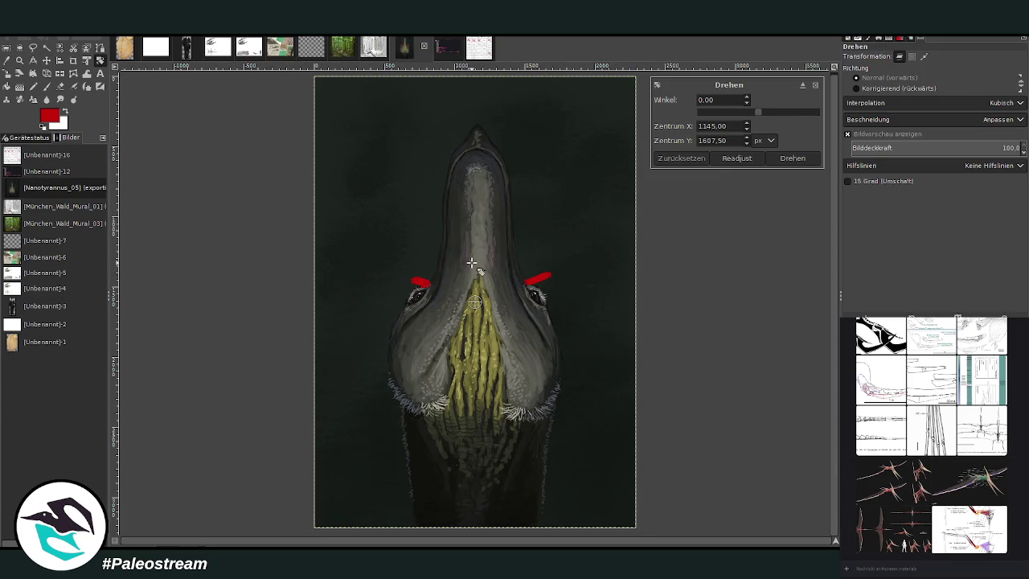
click(774, 113)
drag(786, 112, 799, 112)
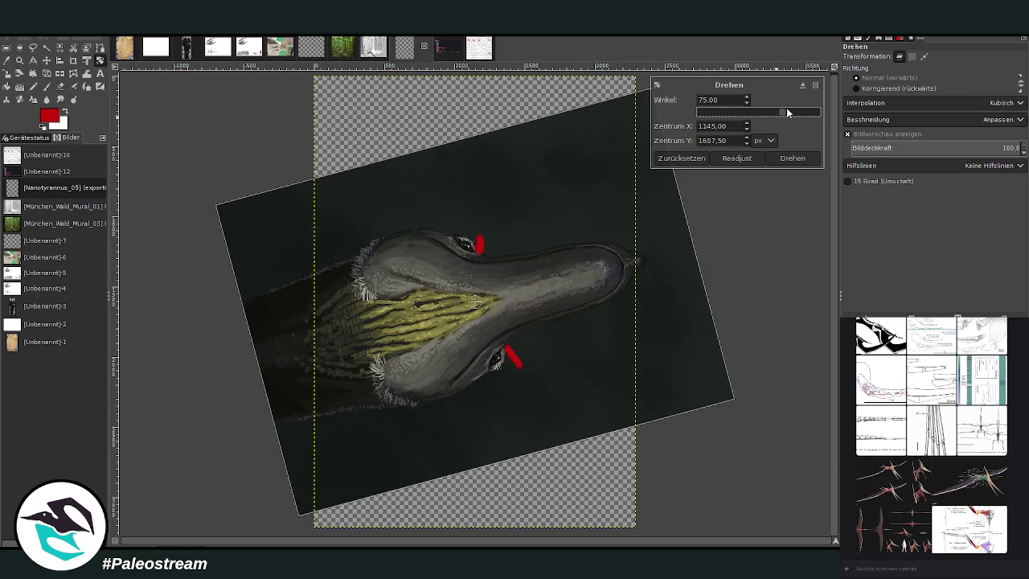
click(792, 159)
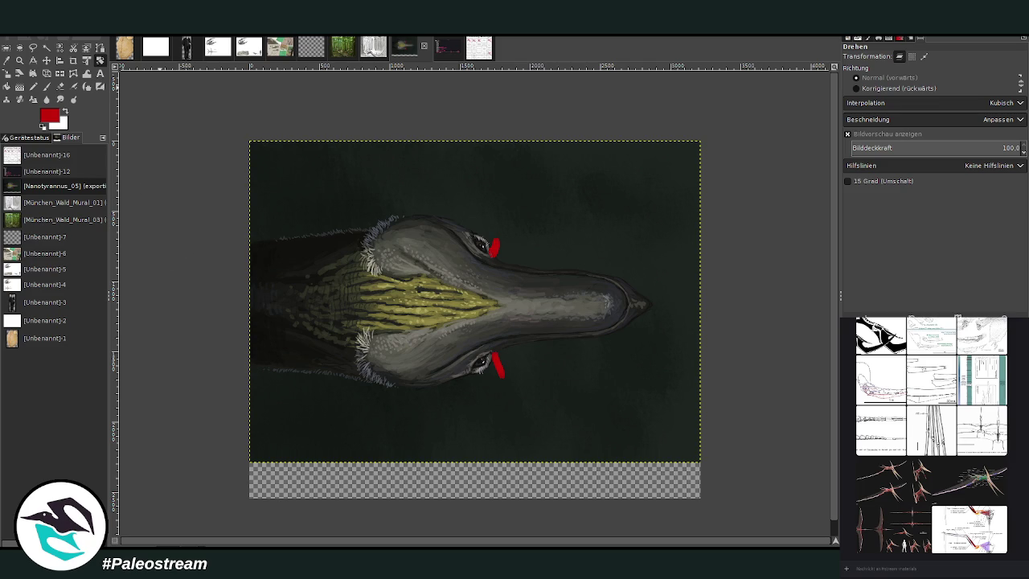
key(ctrl+z)
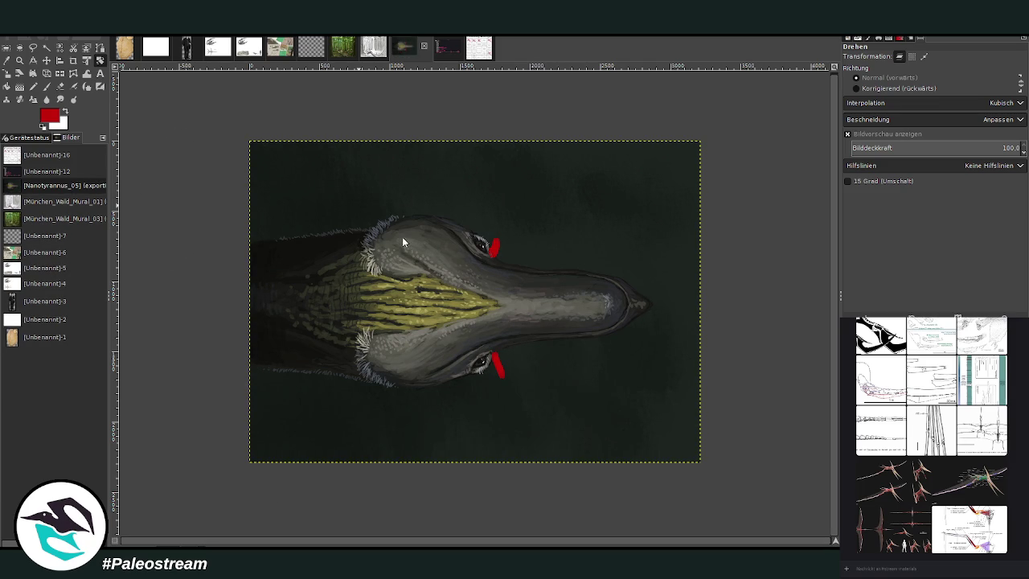
key(ctrl+v)
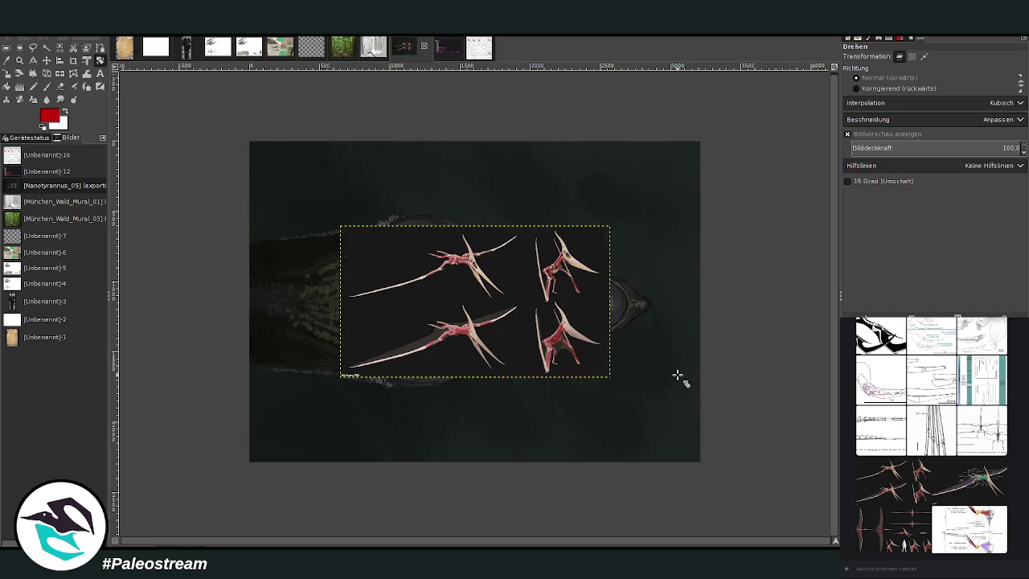
Paint white over the background around the reference with a size 1514 paintbrush
click(46, 86)
click(64, 110)
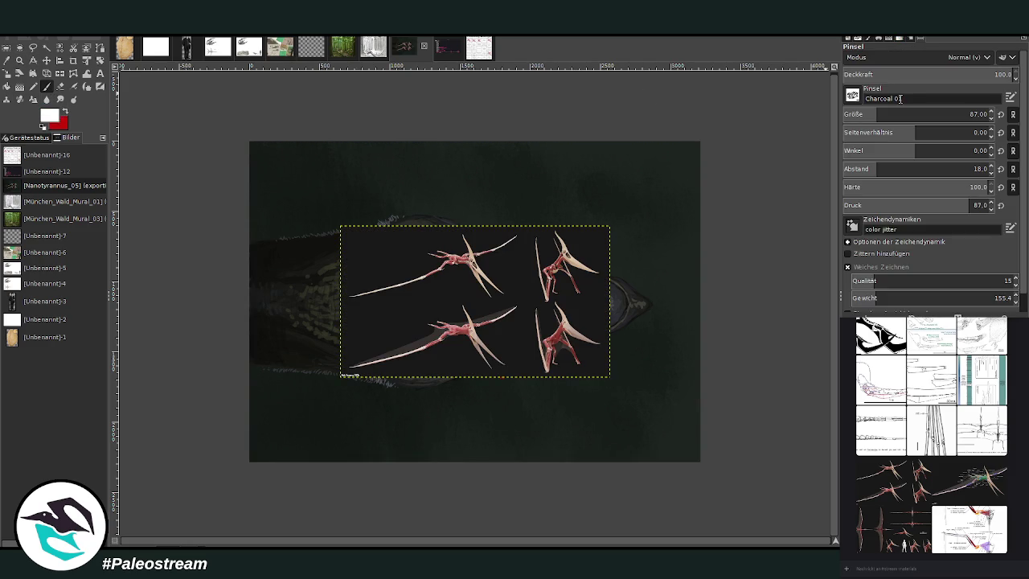
click(929, 115)
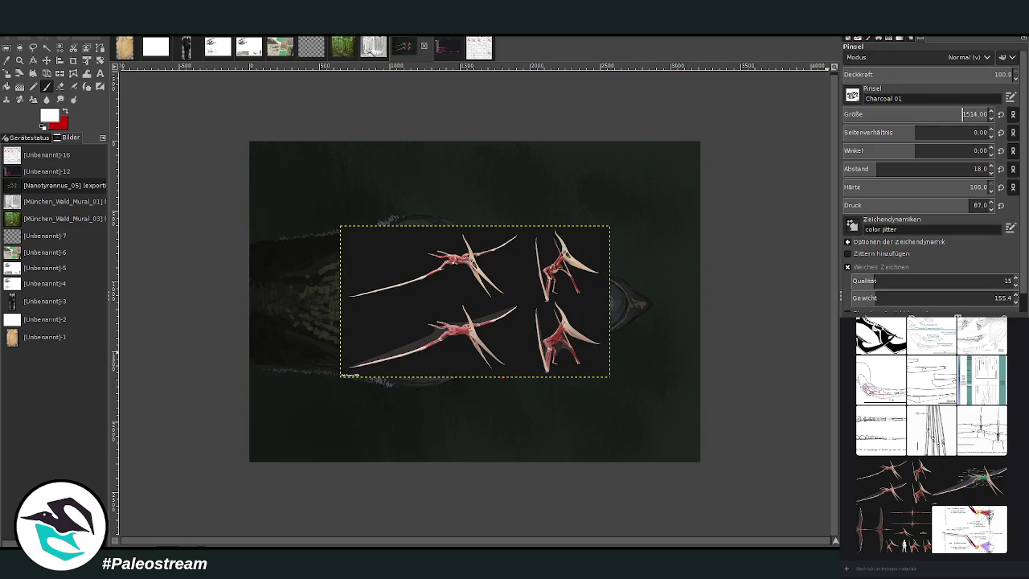
key(ctrl+h)
mouse_move(243, 134)
mouse_down()
mouse_move(646, 193)
mouse_move(682, 271)
mouse_move(367, 349)
mouse_move(325, 343)
mouse_move(345, 447)
mouse_move(747, 390)
mouse_move(272, 255)
mouse_move(229, 370)
mouse_move(695, 321)
mouse_move(322, 426)
mouse_move(775, 467)
mouse_up()
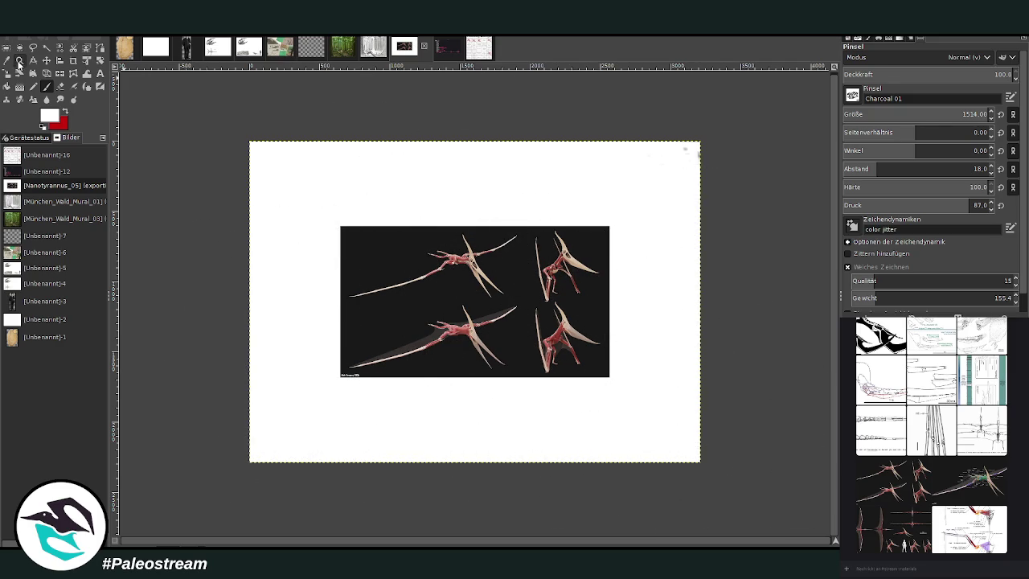
Zoom in to inspect the red-muscled pterosaur figures, especially the lower-right one
click(20, 60)
drag(323, 214, 642, 395)
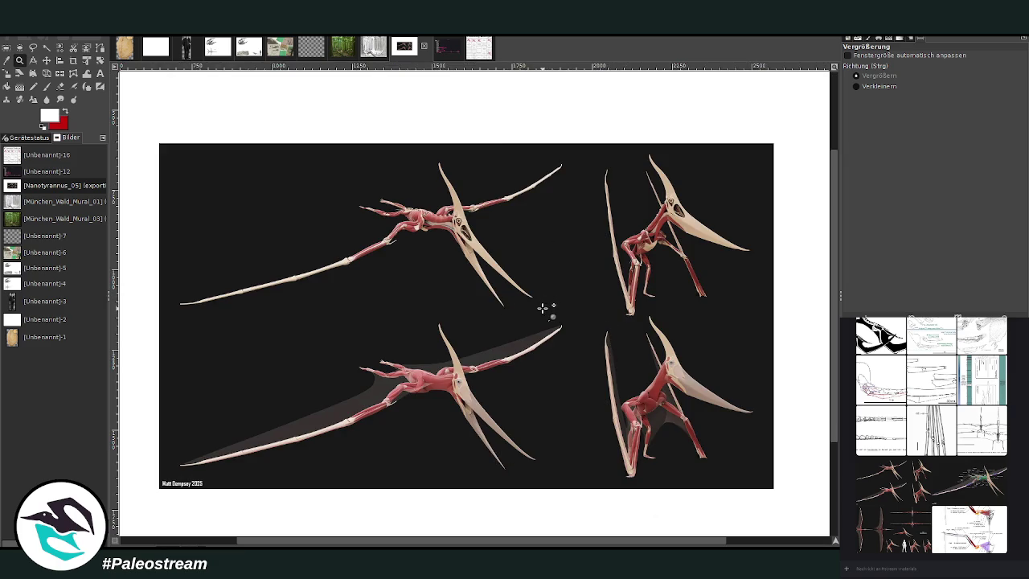
drag(515, 303, 782, 488)
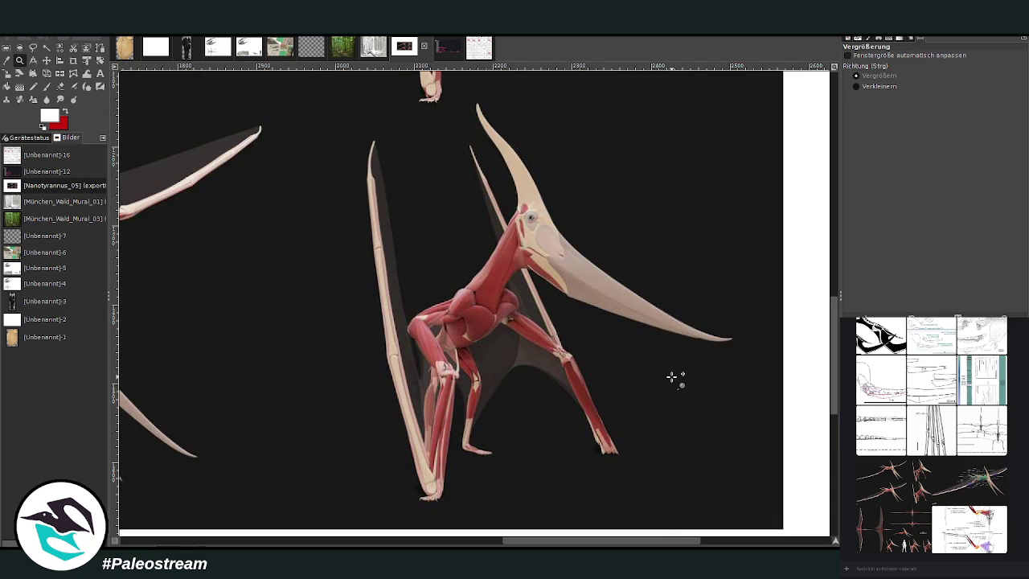
scroll(639, 332, up, 2)
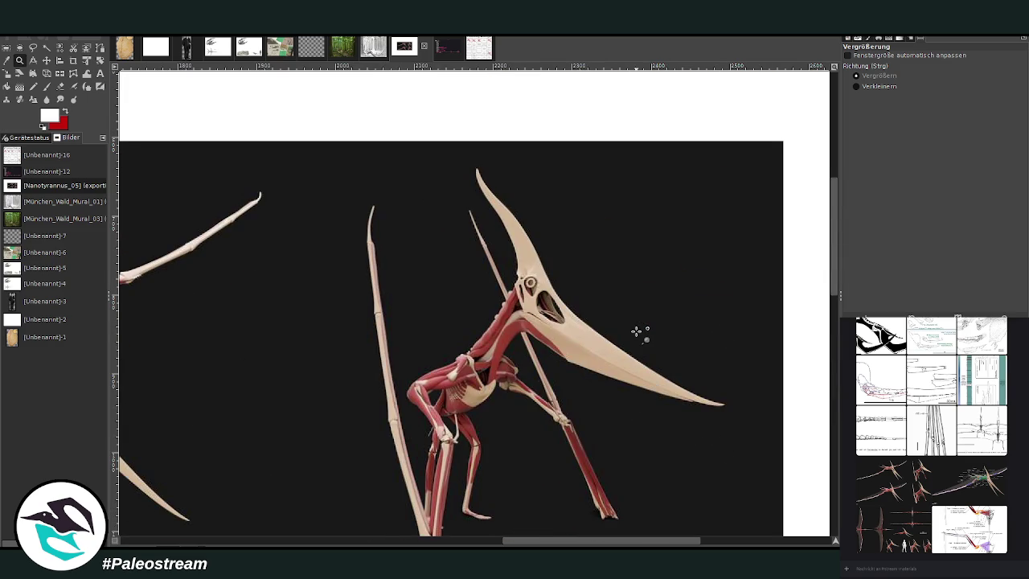
scroll(639, 332, down, 3)
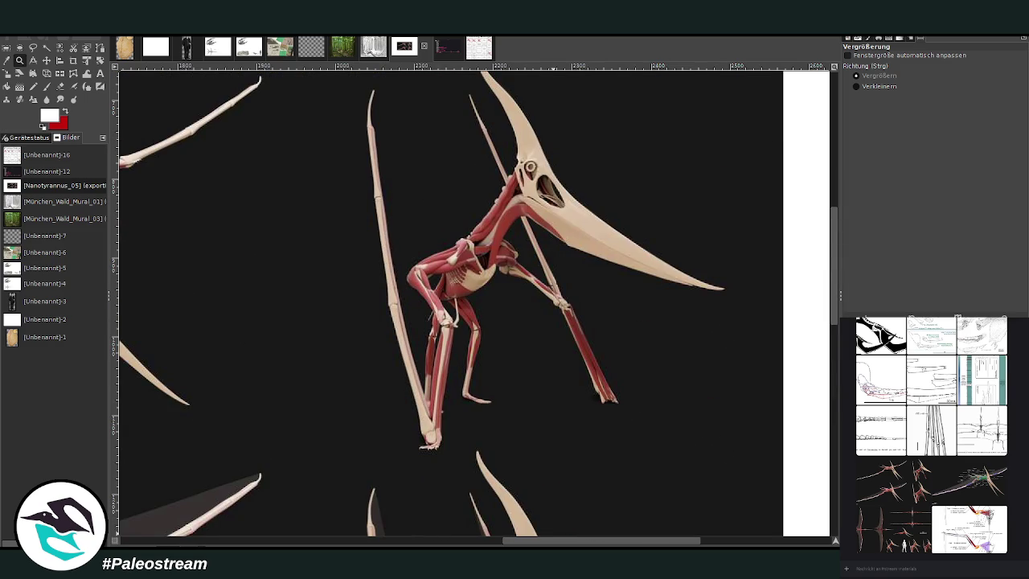
mouse_move(555, 544)
mouse_down()
mouse_move(426, 544)
mouse_move(490, 544)
mouse_up()
scroll(530, 395, down, 3)
scroll(528, 394, down, 3)
scroll(514, 441, down, 3)
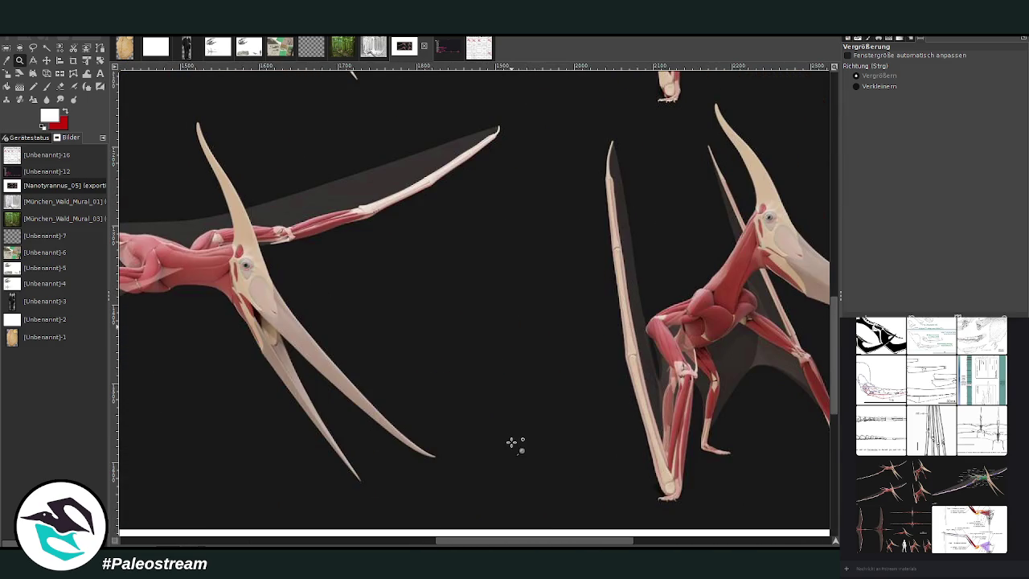
drag(555, 544, 460, 545)
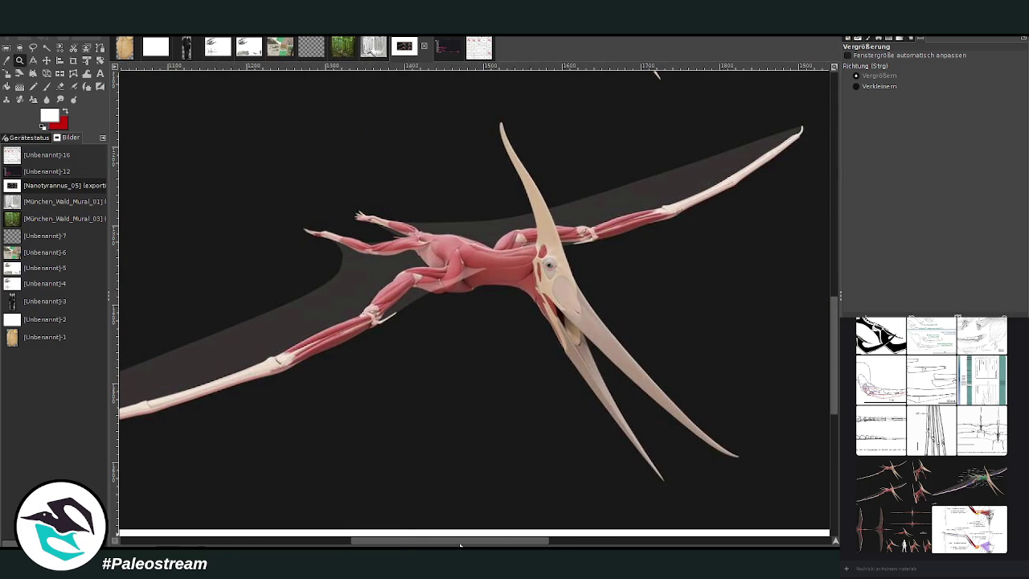
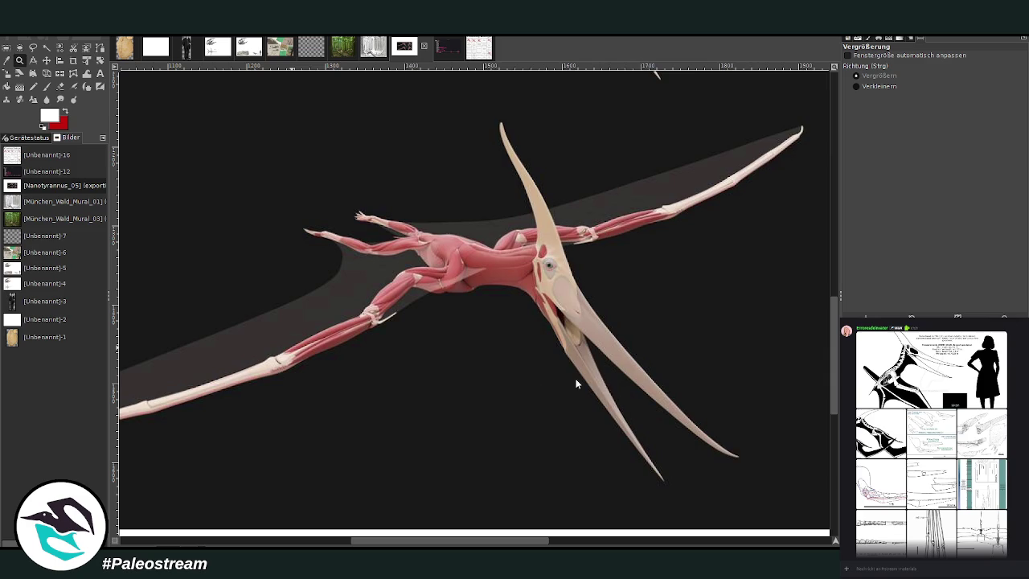
Paste the skull diagram from the clipboard as a new image and zoom in on it
key(ctrl+shift+v)
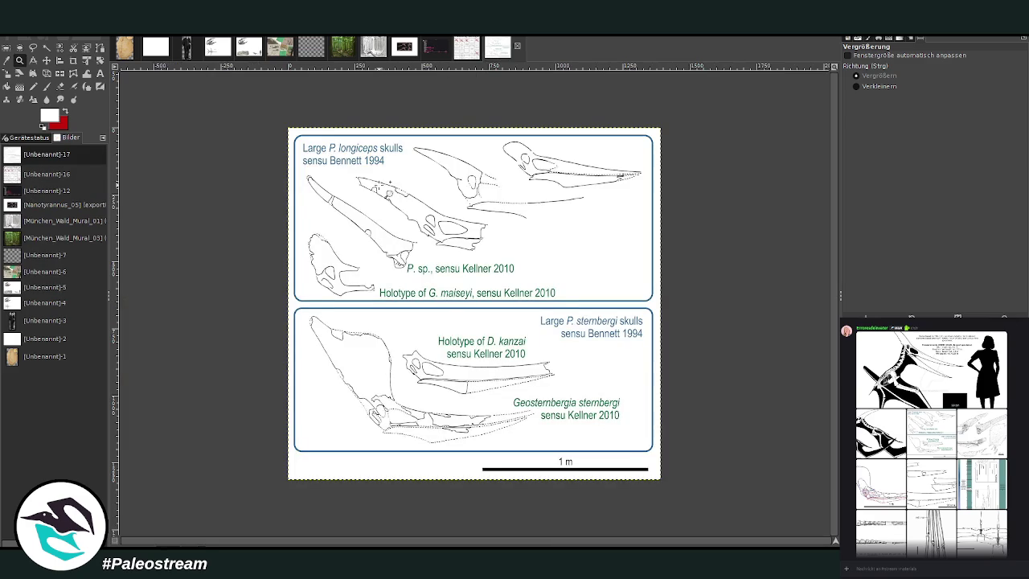
drag(281, 115, 670, 486)
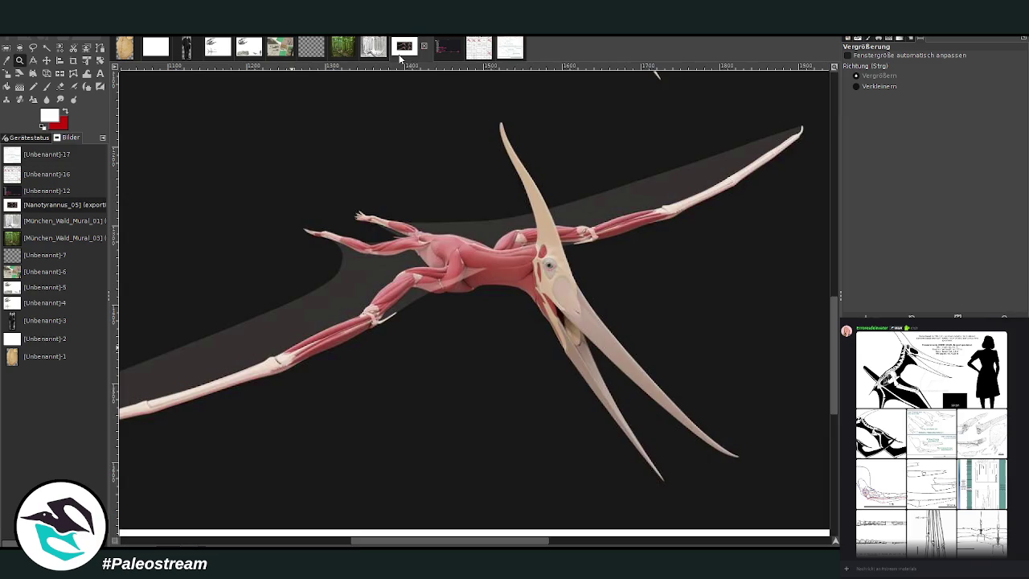
Zoom out on the pterosaur render to see the whole sheet
click(401, 50)
click(857, 86)
click(538, 216)
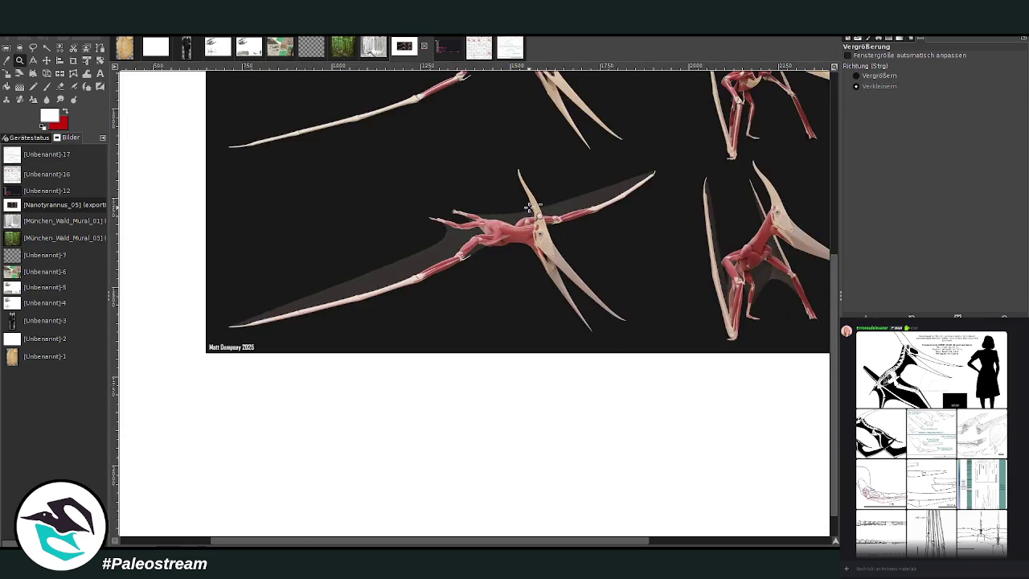
click(512, 205)
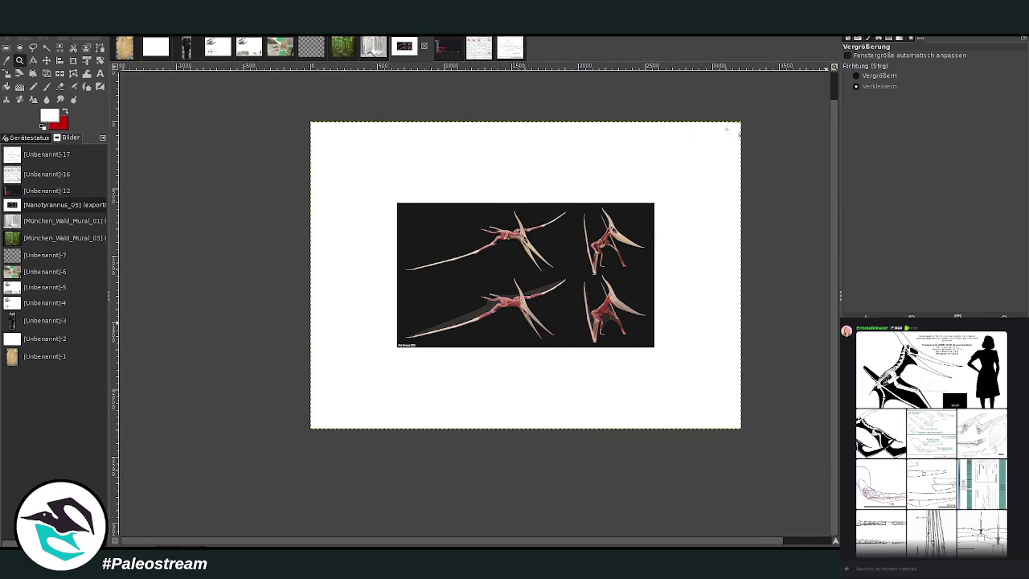
Zoom back in on the render sheet, then return to the skull diagram image
click(47, 86)
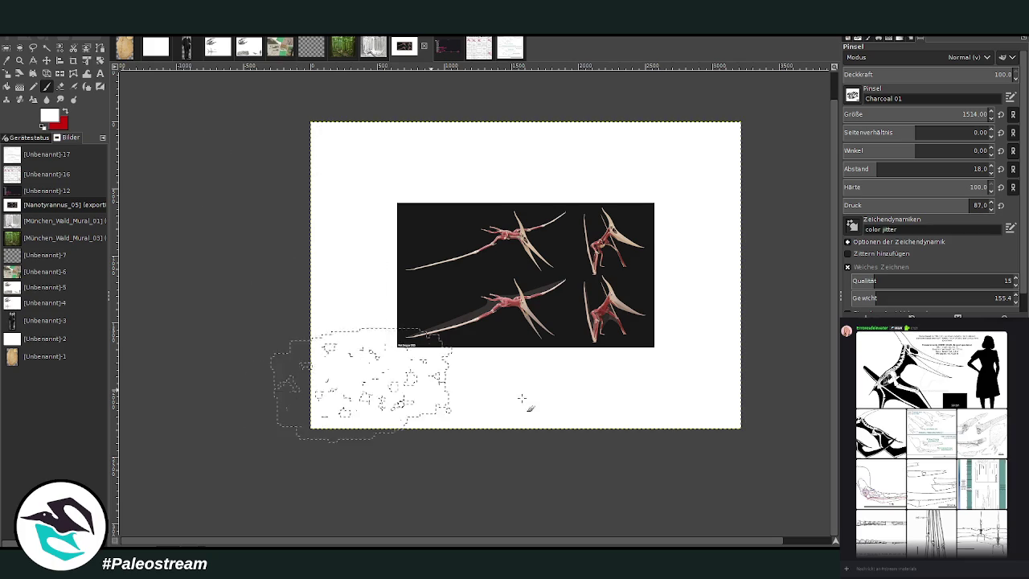
click(19, 61)
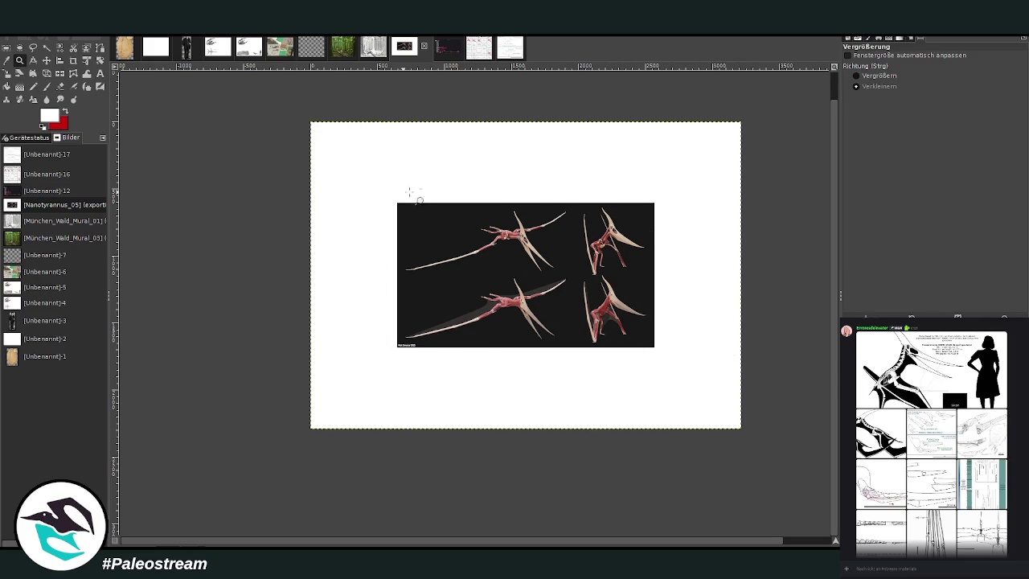
click(869, 77)
mouse_move(306, 120)
mouse_down()
mouse_move(769, 413)
mouse_move(746, 429)
mouse_up()
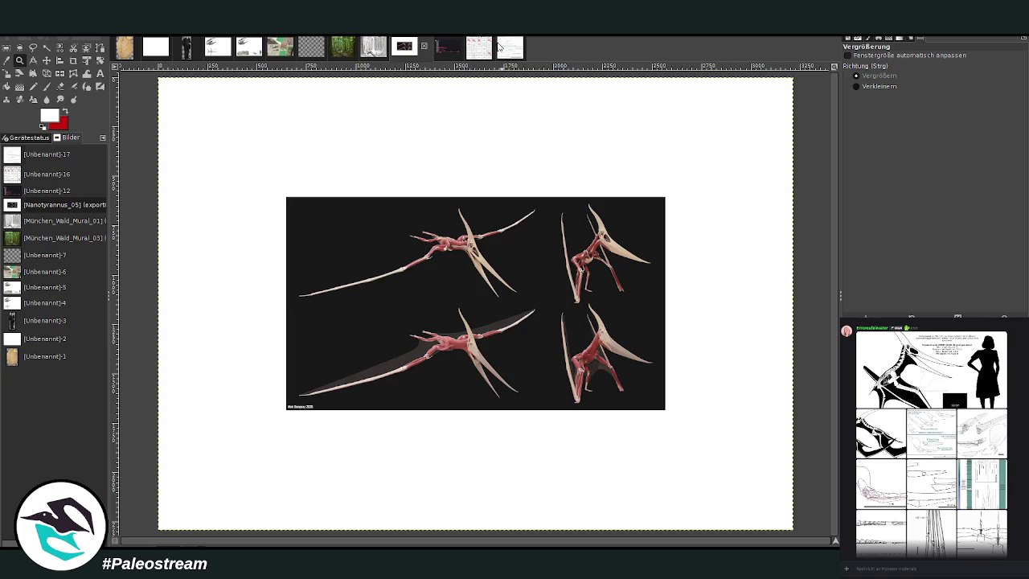
click(500, 47)
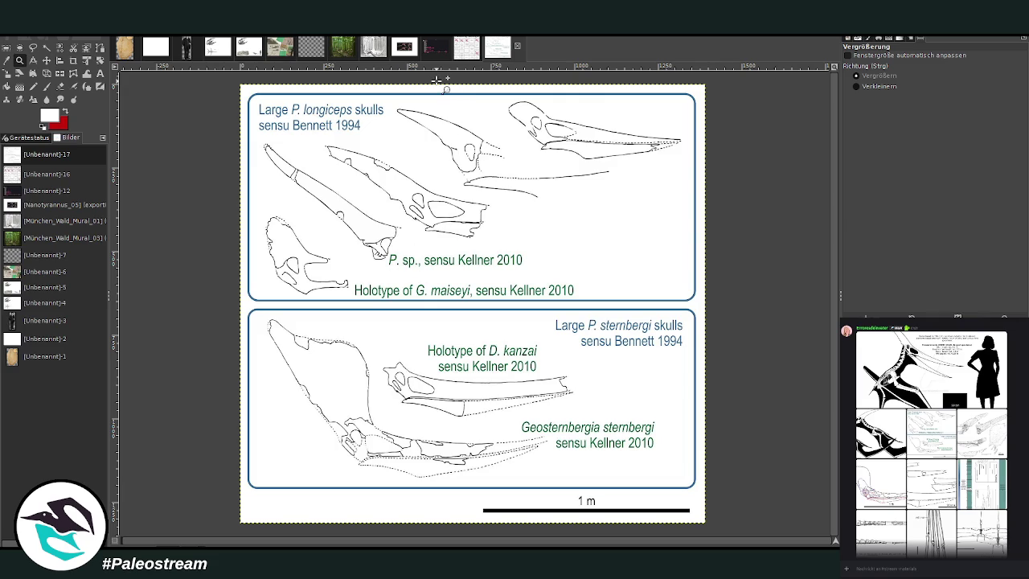
Drag the pterosaur render layer to the upper right of the white canvas
click(402, 50)
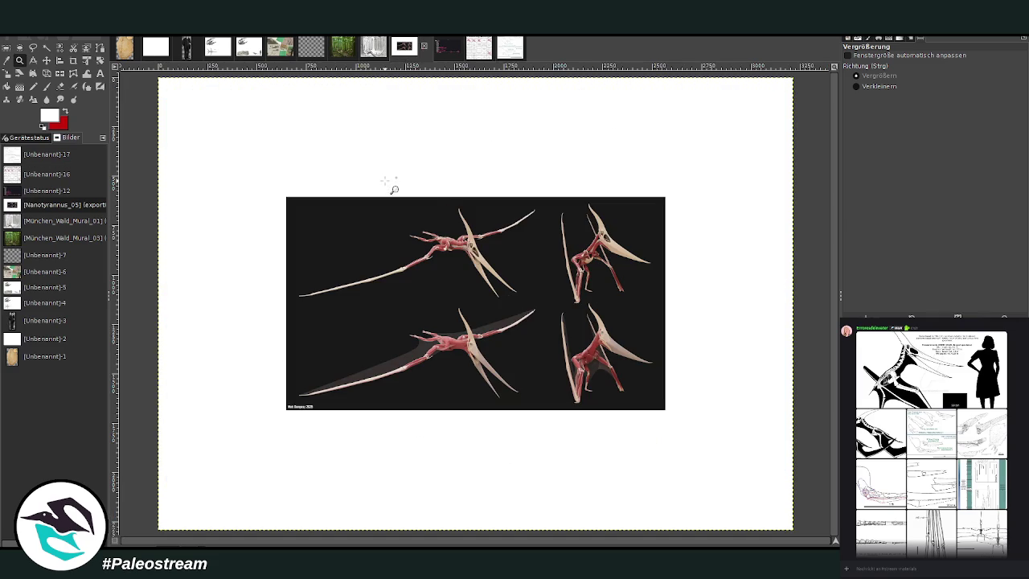
click(47, 59)
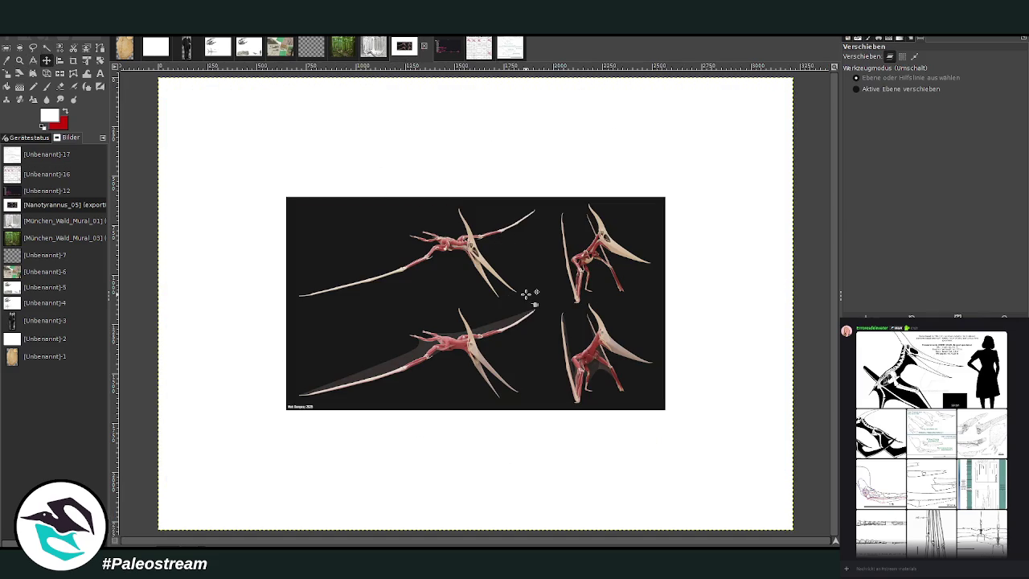
drag(526, 294, 651, 175)
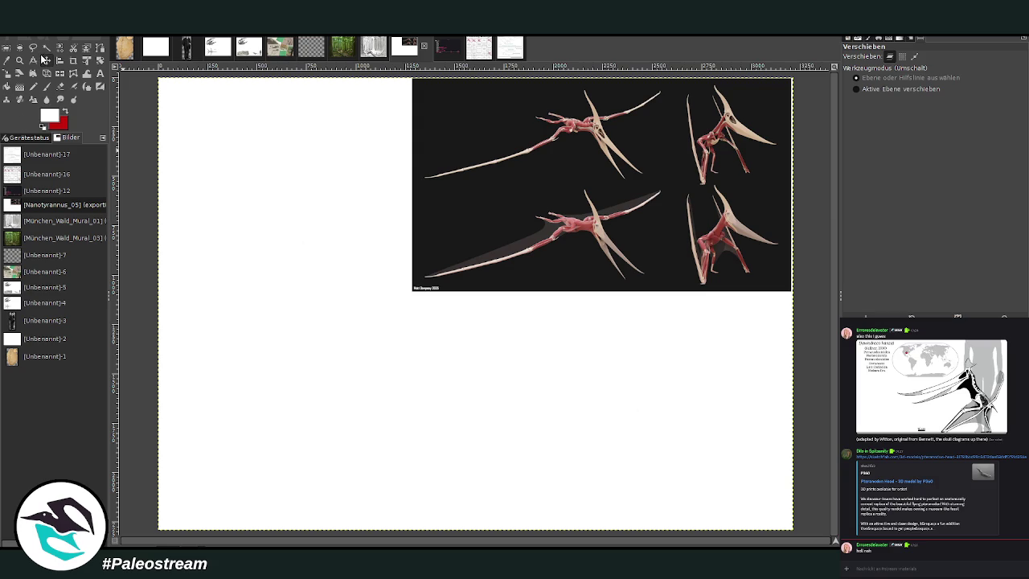
Shift the render to the canvas's top-left corner and set a pale blue-grey foreground colour
drag(505, 172, 249, 174)
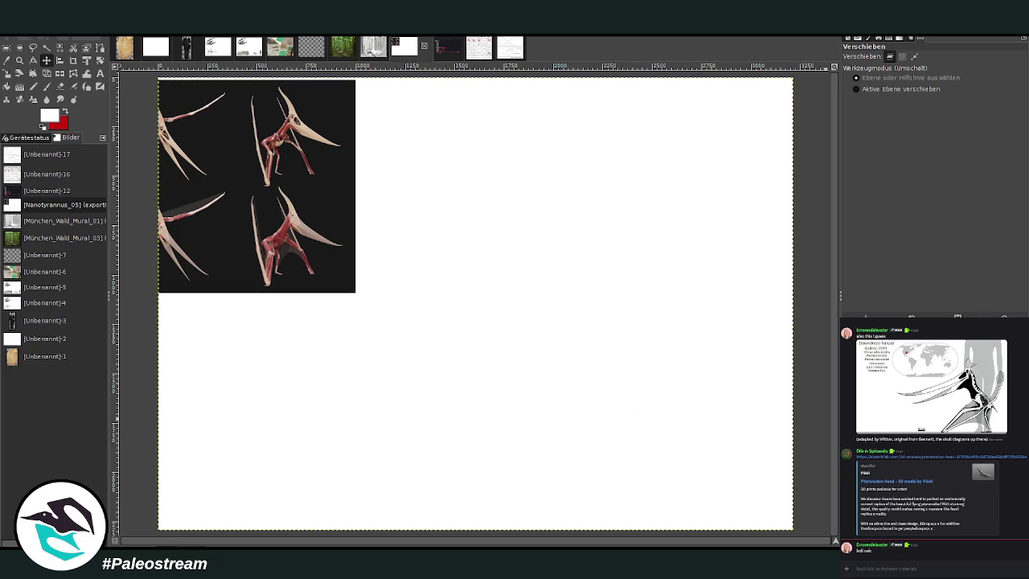
key(z)
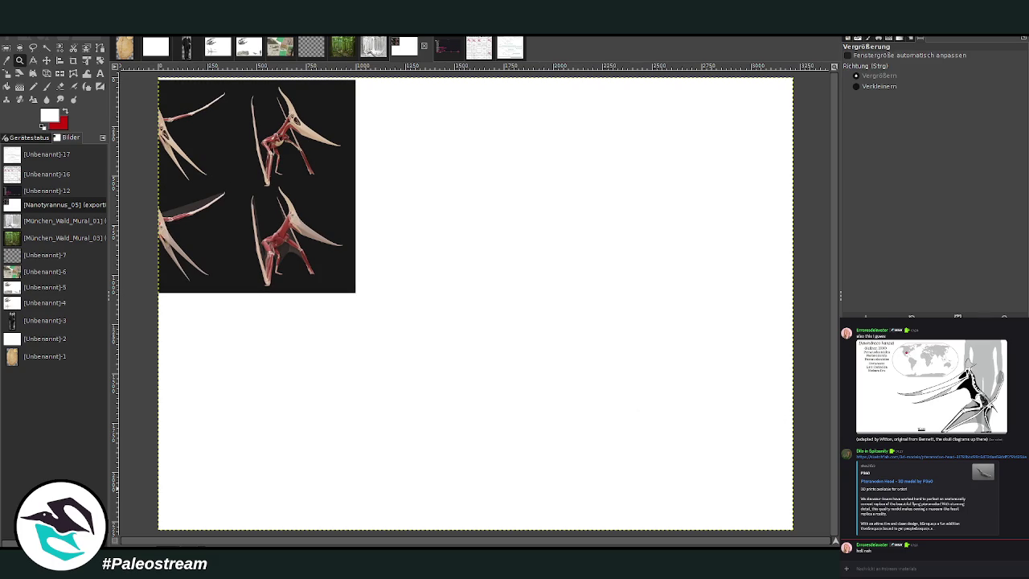
click(65, 113)
key(d)
Bucket-fill the white canvas around the pterosaur render with pale blue-grey
click(7, 86)
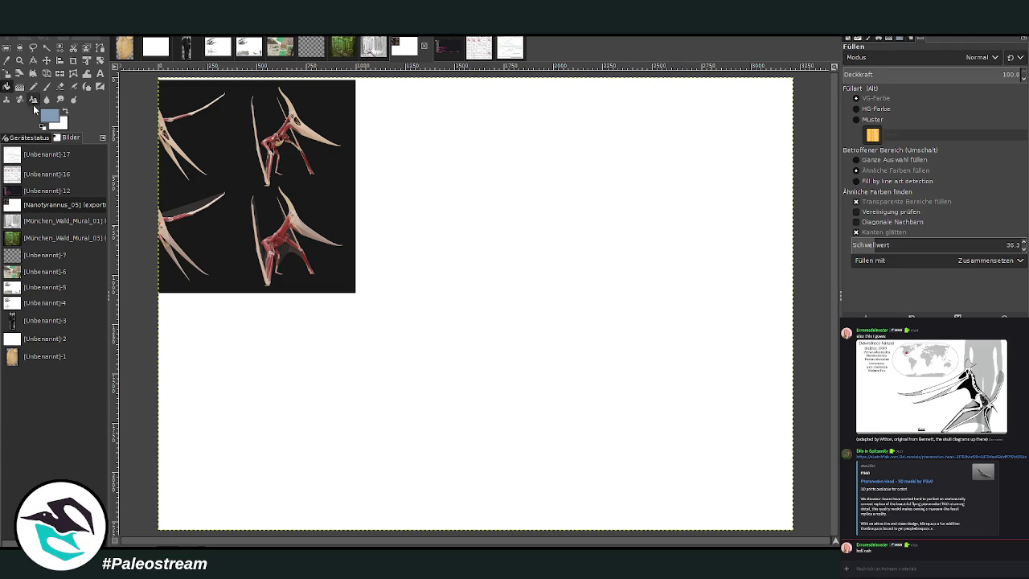
click(374, 389)
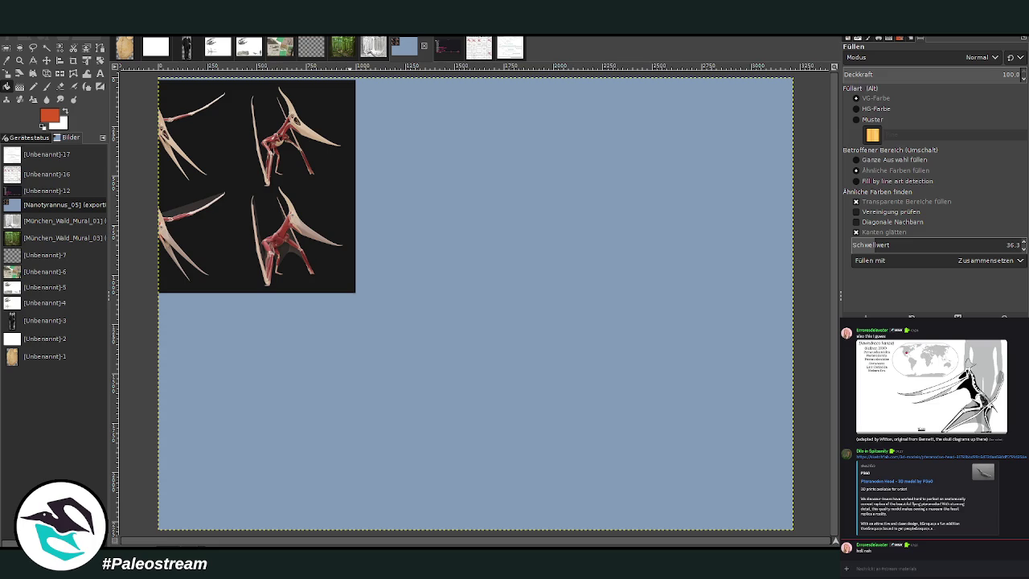
click(47, 86)
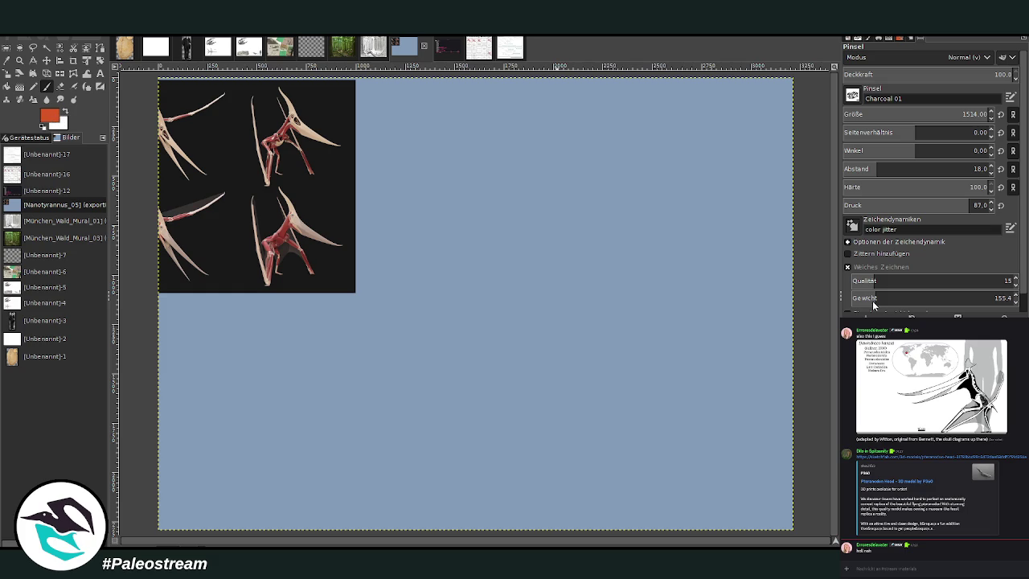
Set up a black Chalk 03 brush with a larger size
key(d)
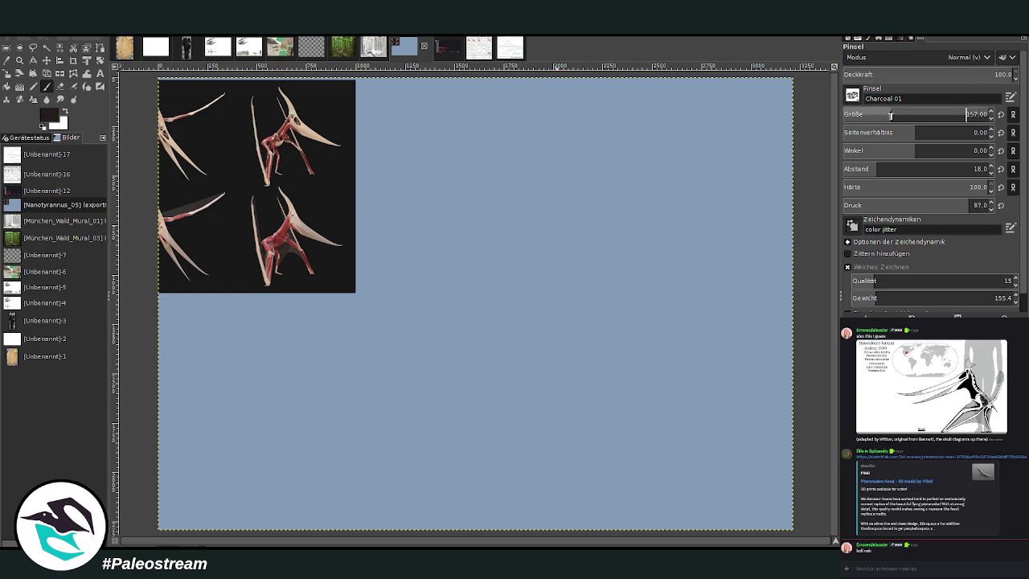
key(period)
drag(866, 117, 882, 115)
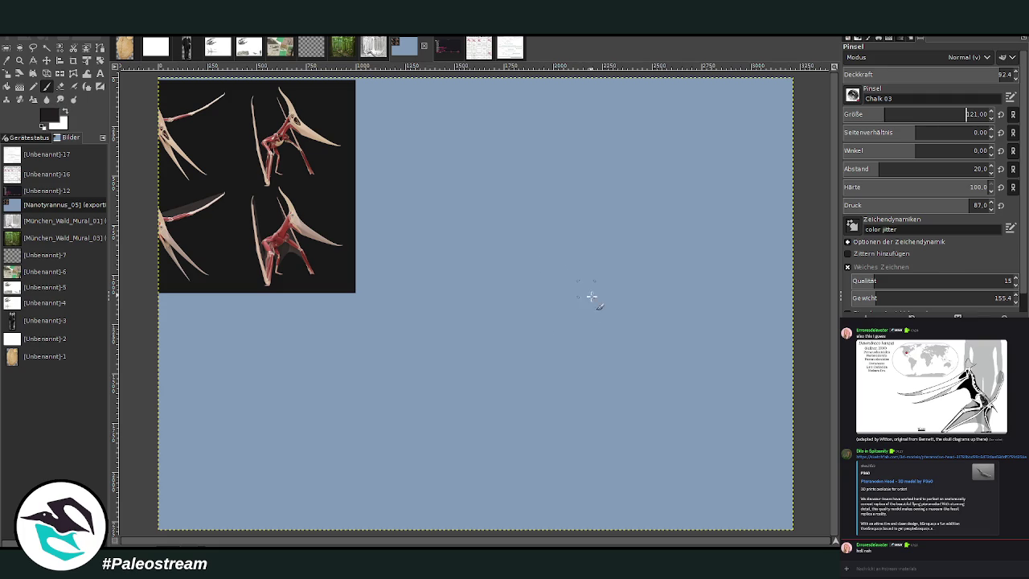
Sketch the Pteranodon's head, long crest, jaw and diagonal wing lines
drag(540, 319, 499, 296)
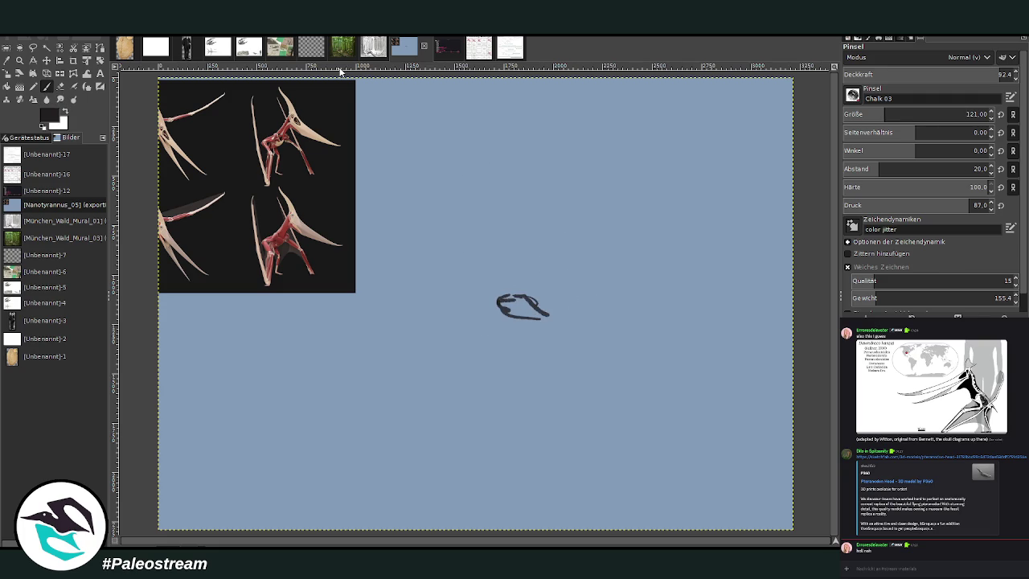
mouse_move(504, 296)
mouse_down()
mouse_move(678, 125)
mouse_move(673, 163)
mouse_up()
mouse_move(617, 233)
mouse_down()
mouse_move(597, 299)
mouse_move(562, 304)
mouse_up()
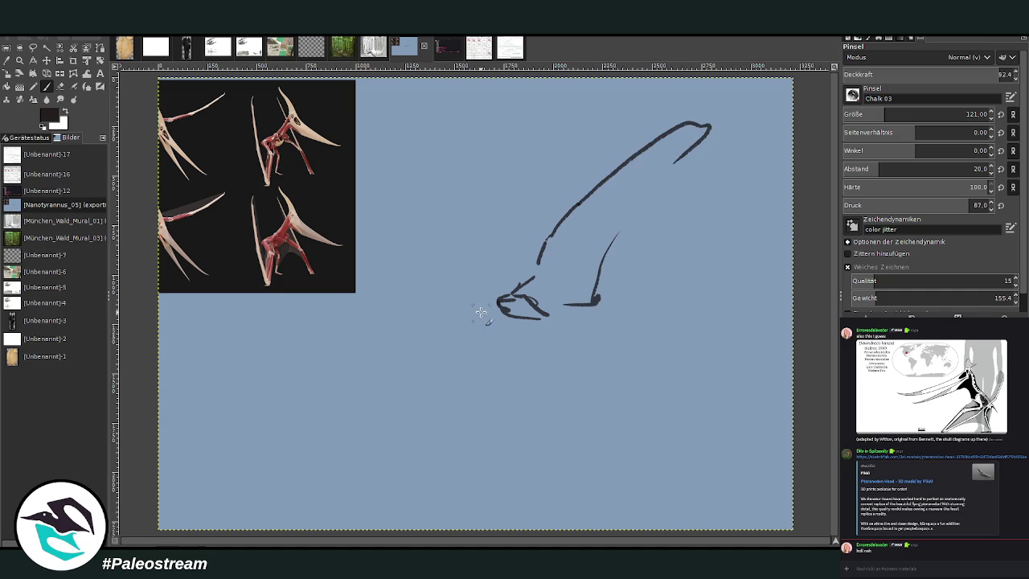
mouse_move(481, 311)
mouse_down()
mouse_move(379, 370)
mouse_move(330, 418)
mouse_up()
drag(418, 353, 494, 325)
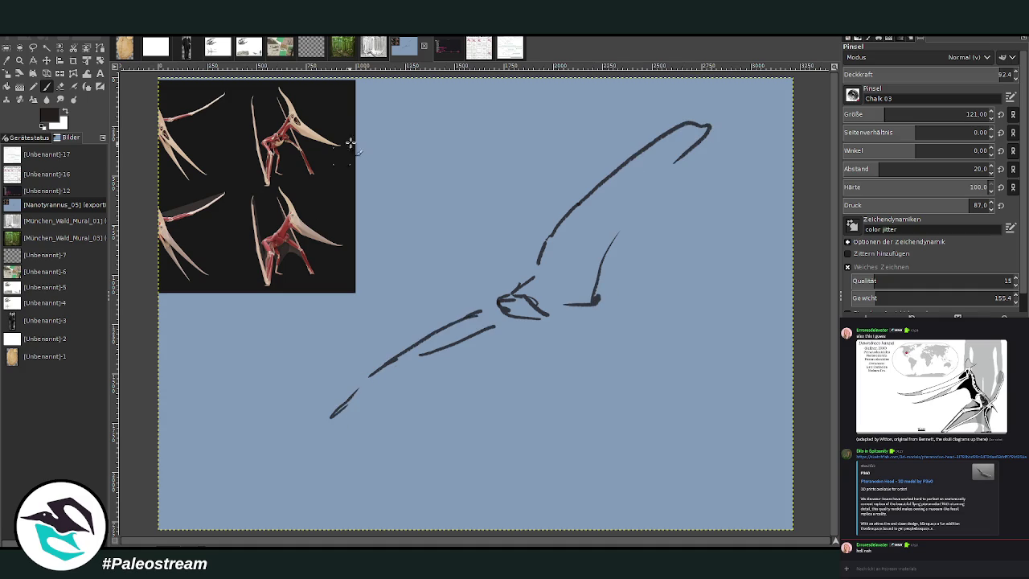
mouse_move(424, 347)
mouse_down()
mouse_move(357, 394)
mouse_move(344, 421)
mouse_move(507, 323)
mouse_move(570, 332)
mouse_move(580, 306)
mouse_move(602, 304)
mouse_up()
Thicken and darken the beak's lower edge and the crest's edges
mouse_move(502, 300)
mouse_down()
mouse_move(459, 280)
mouse_move(515, 234)
mouse_move(465, 290)
mouse_move(410, 320)
mouse_move(469, 295)
mouse_move(401, 327)
mouse_up()
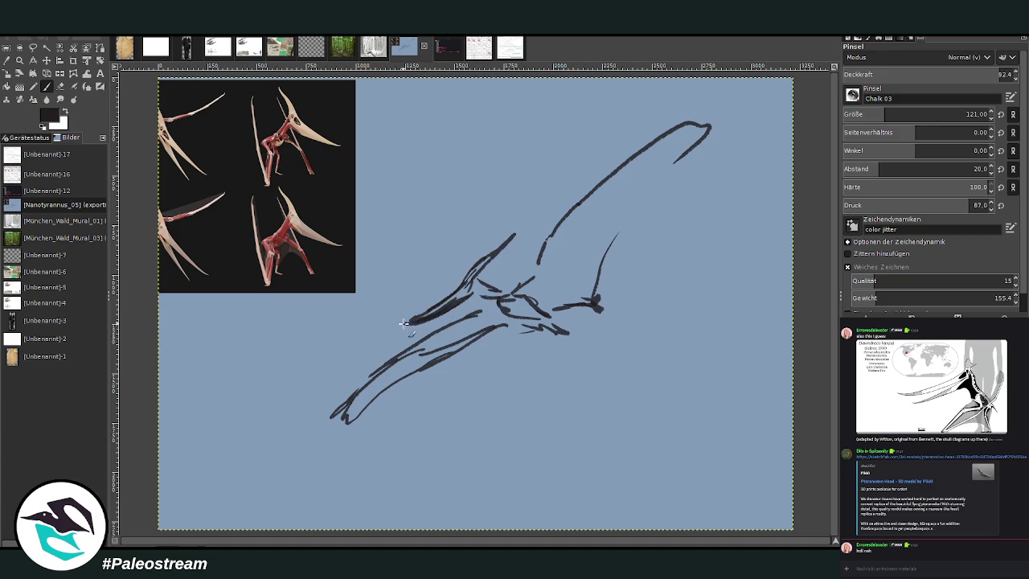
drag(460, 291, 390, 326)
mouse_move(455, 298)
mouse_down()
mouse_move(419, 323)
mouse_move(486, 299)
mouse_move(544, 297)
mouse_move(579, 207)
mouse_up()
mouse_move(649, 154)
mouse_down()
mouse_move(720, 114)
mouse_move(729, 120)
mouse_move(595, 271)
mouse_up()
mouse_move(635, 217)
mouse_down()
mouse_move(578, 288)
mouse_move(604, 309)
mouse_move(638, 217)
mouse_up()
Partly erase the thick lower crest line and shade the head and beak darker
click(60, 86)
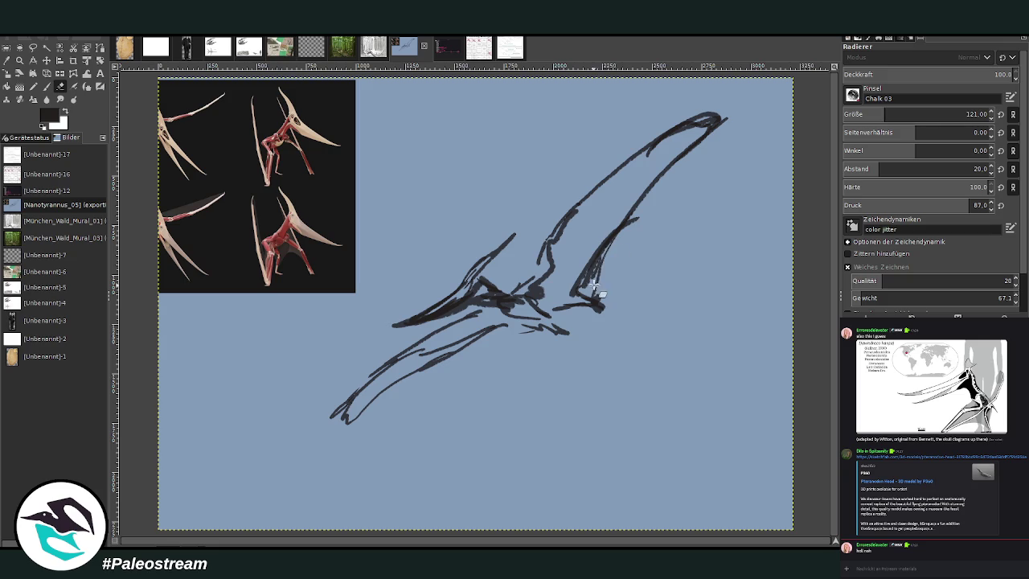
mouse_move(602, 294)
mouse_down()
mouse_move(635, 219)
mouse_move(601, 270)
mouse_up()
click(47, 86)
mouse_move(483, 277)
mouse_down()
mouse_move(474, 297)
mouse_move(414, 322)
mouse_up()
mouse_move(485, 286)
mouse_down()
mouse_move(467, 299)
mouse_move(487, 272)
mouse_move(480, 253)
mouse_move(516, 233)
mouse_move(479, 282)
mouse_up()
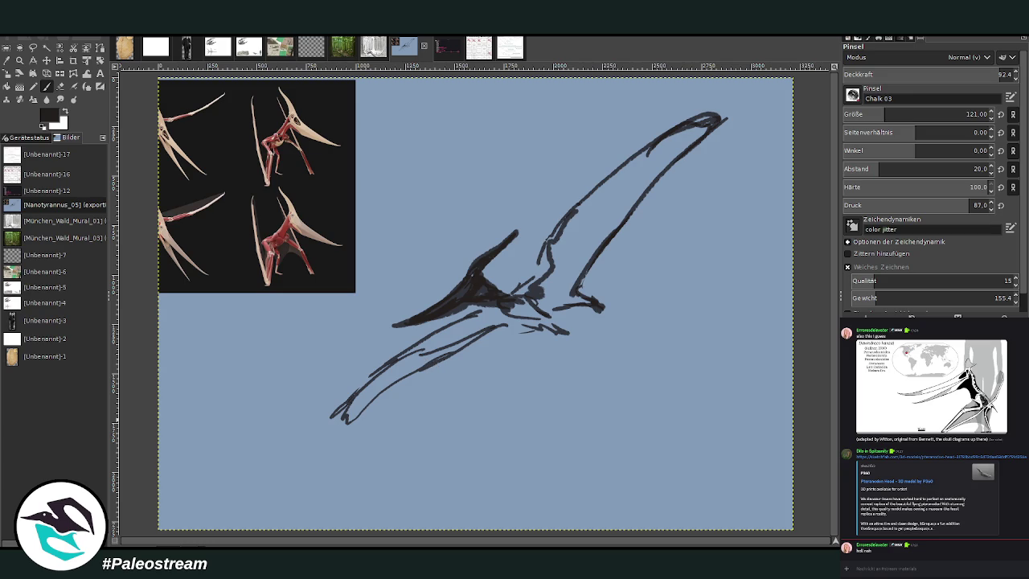
Clear the sketch and set the brush to size 74 with slightly lower opacity
key(Delete)
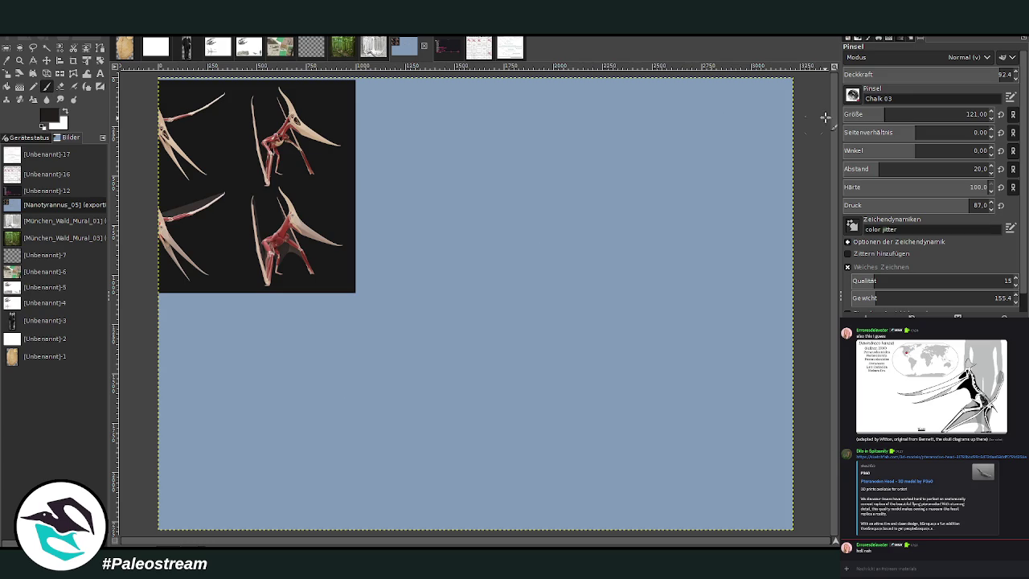
double_click(884, 98)
drag(864, 116, 851, 117)
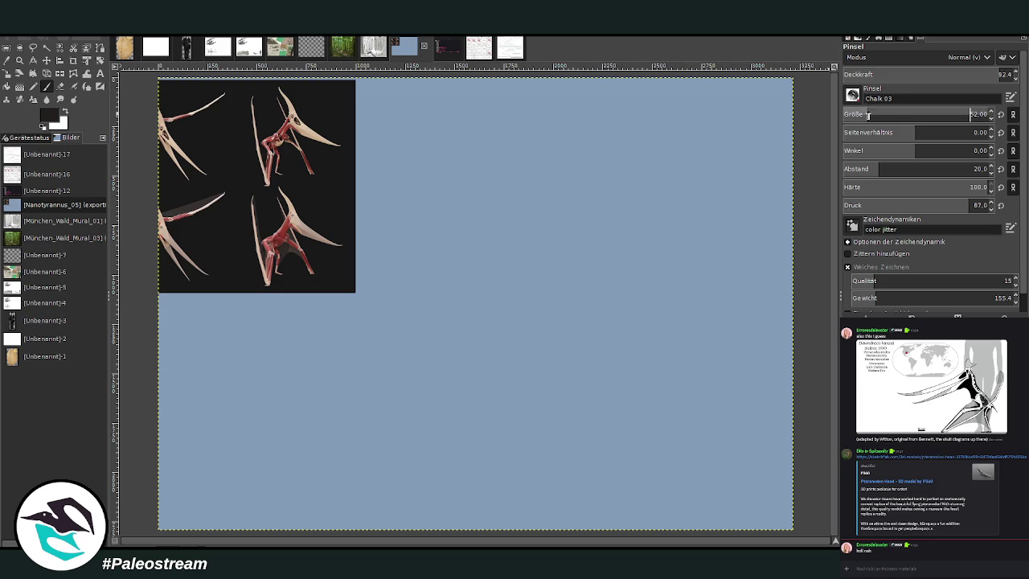
click(999, 74)
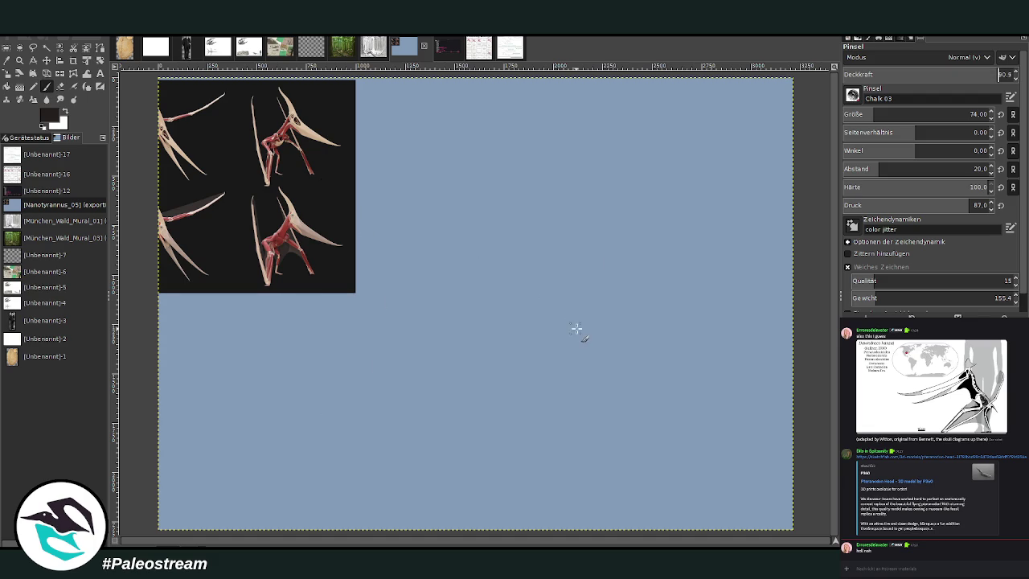
Sketch a thinner new head, jaw and long down-left wing lines
mouse_move(576, 318)
mouse_down()
mouse_move(563, 380)
mouse_move(485, 377)
mouse_up()
mouse_move(573, 362)
mouse_down()
mouse_move(530, 326)
mouse_move(462, 363)
mouse_move(595, 388)
mouse_up()
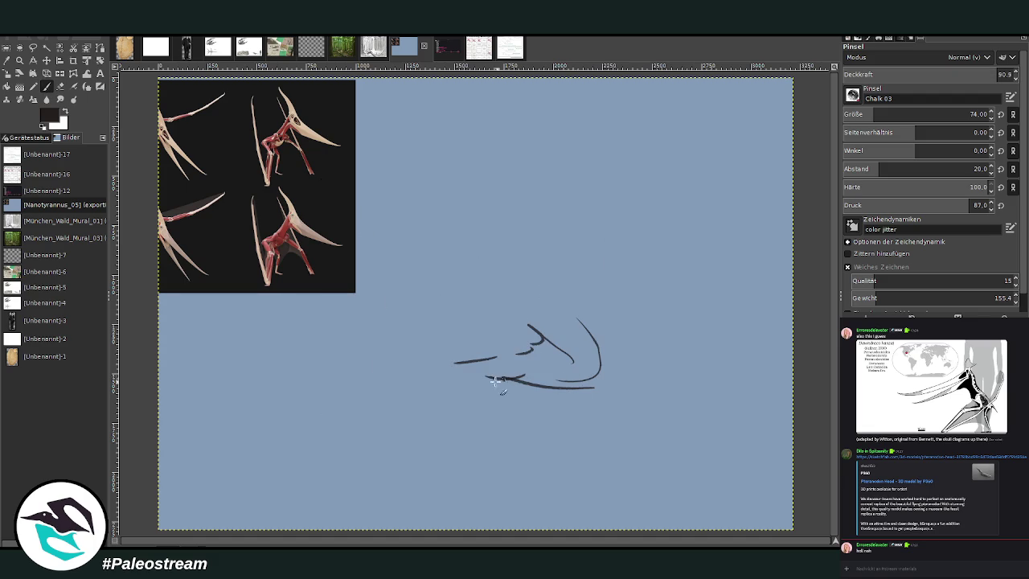
drag(545, 345, 420, 366)
drag(384, 386, 347, 397)
drag(499, 378, 291, 420)
mouse_move(457, 351)
mouse_down()
mouse_move(305, 404)
mouse_move(252, 404)
mouse_up()
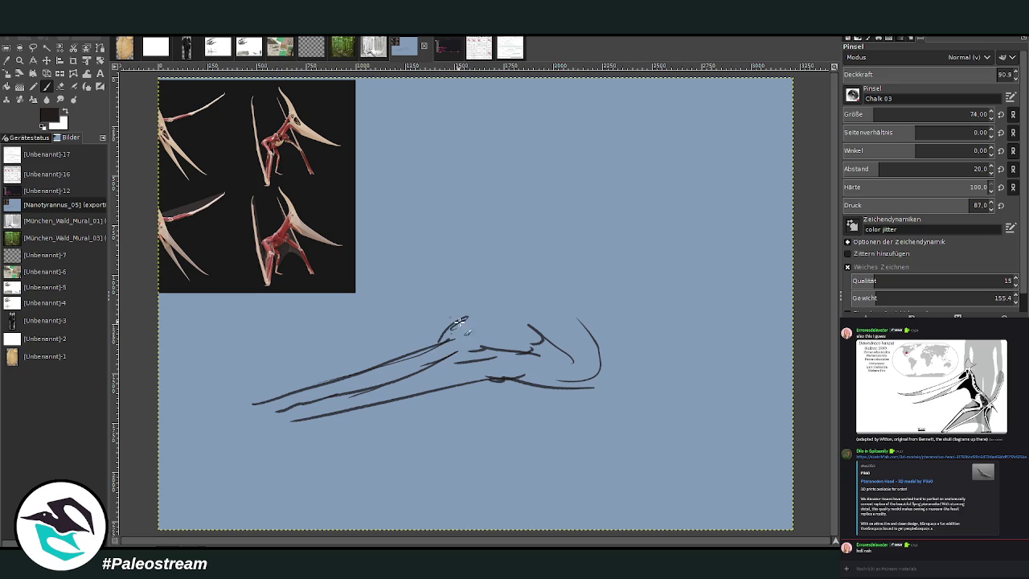